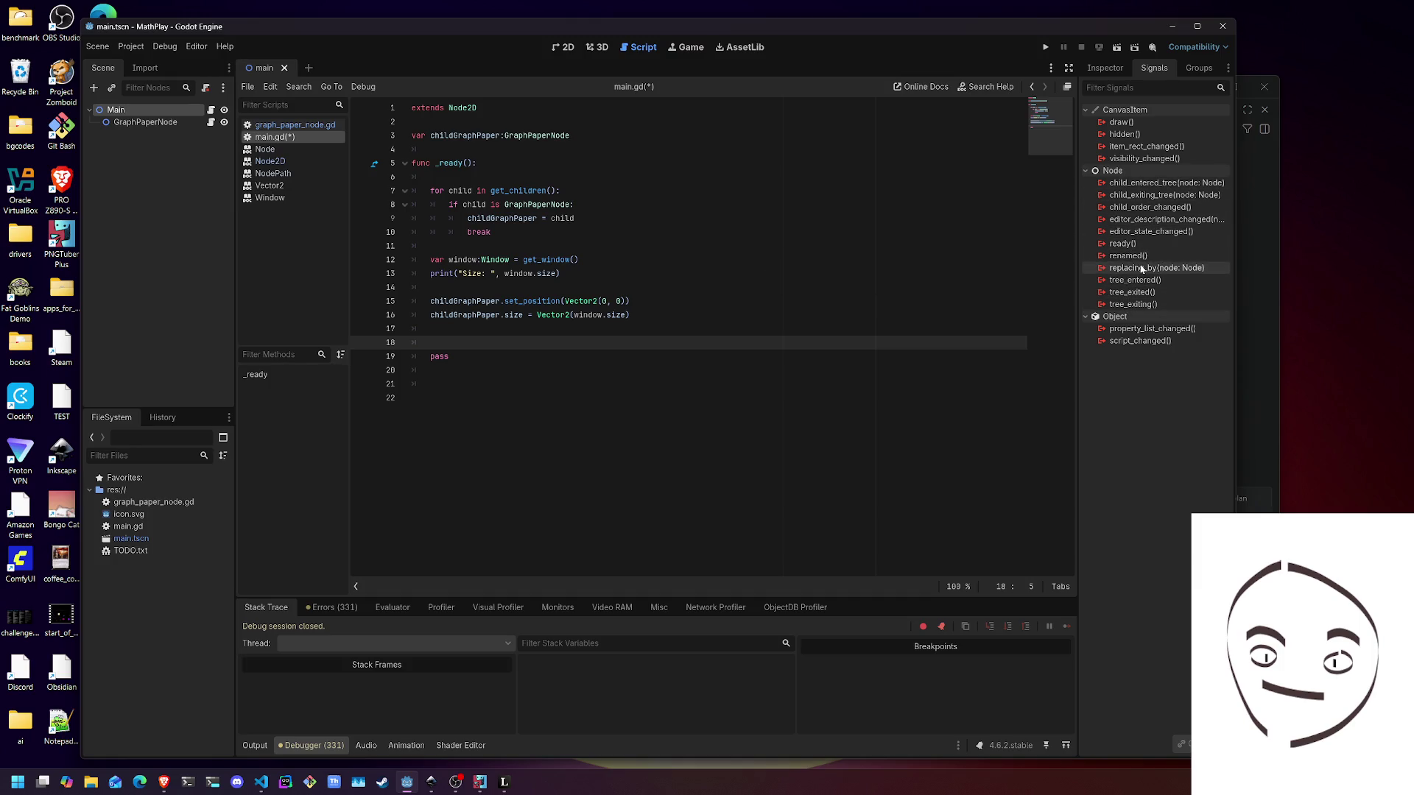
Peek at the Main node's groups, then return to its Signals list
{"action": "mouse_move", "coordinate": [1157, 148]}
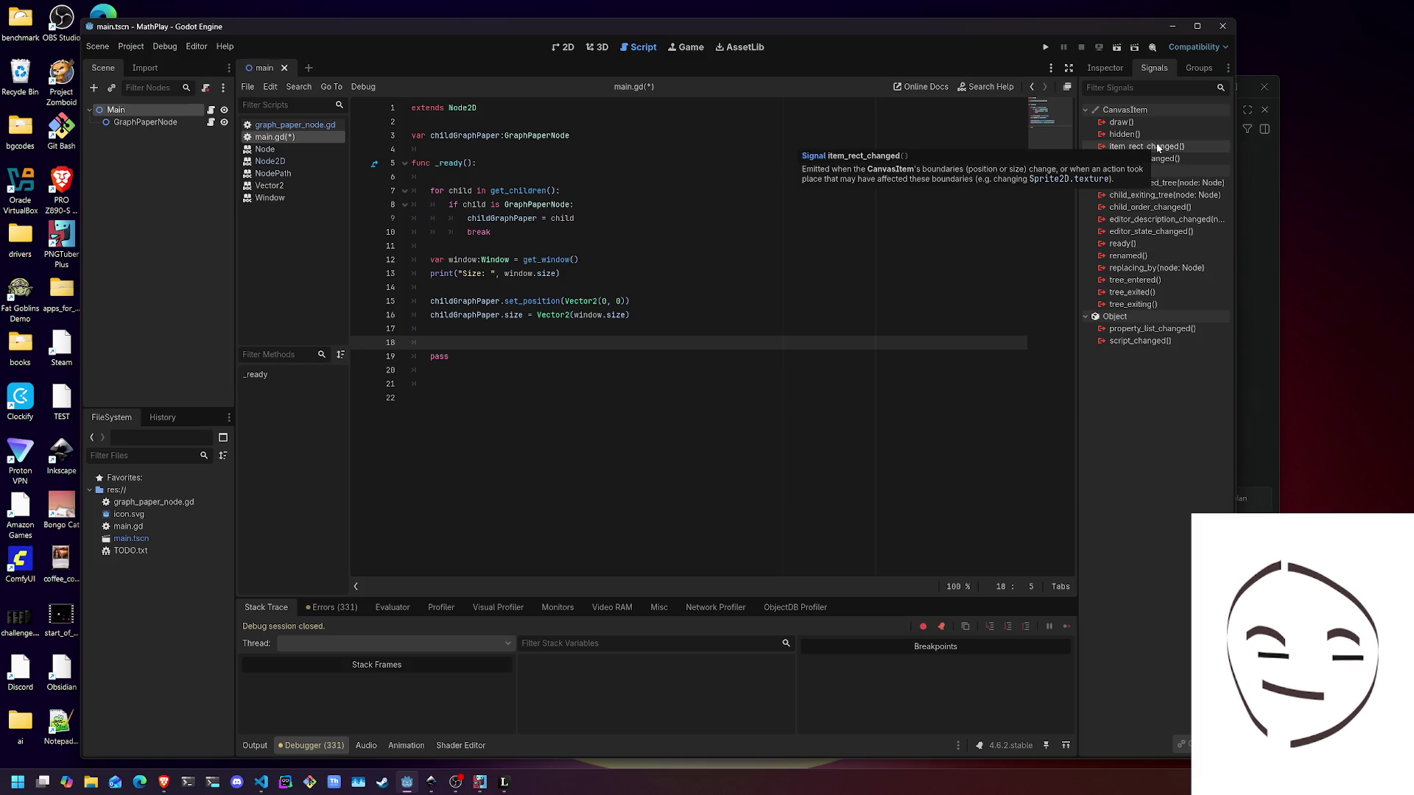
{"action": "left_click", "coordinate": [1198, 68]}
{"action": "left_click", "coordinate": [1156, 68]}
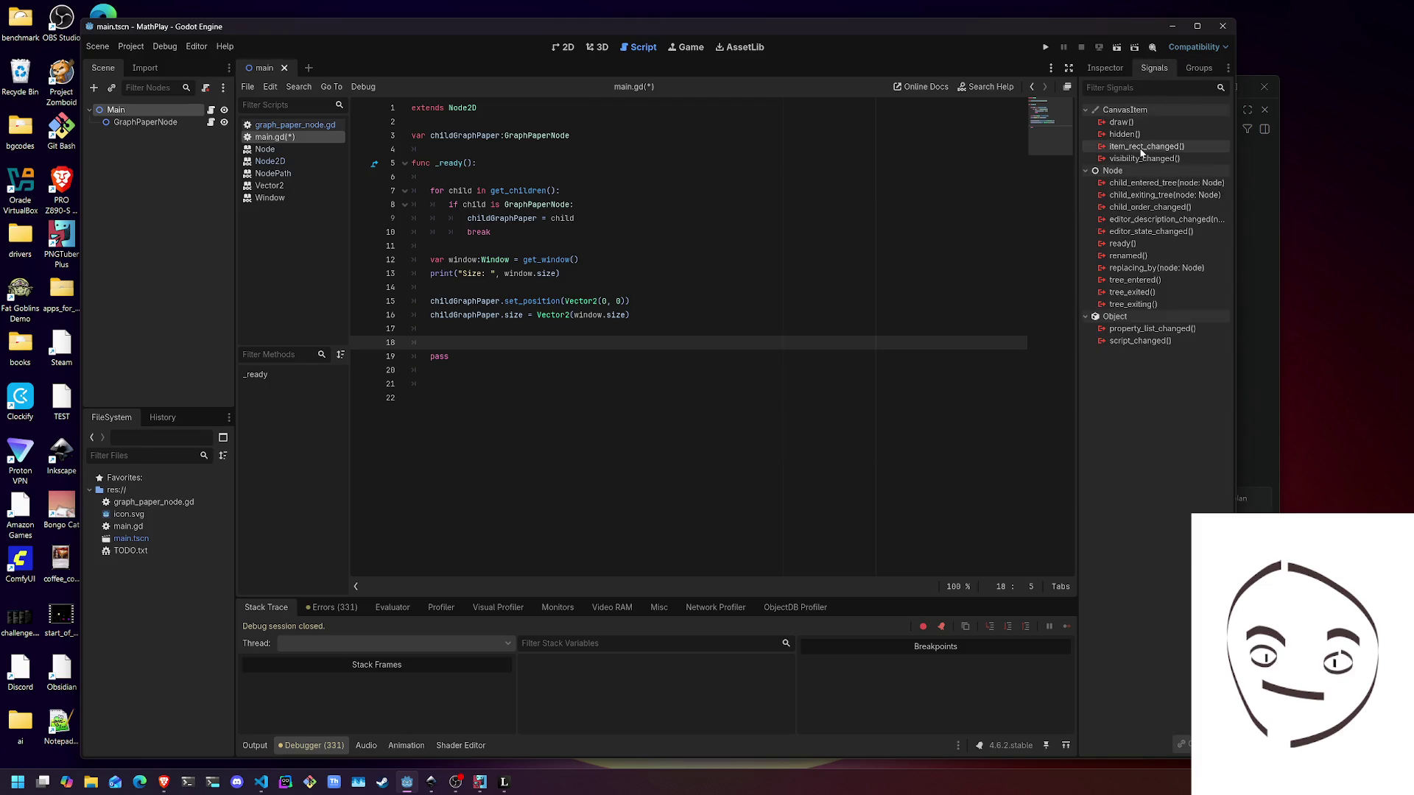
Connect item_rect_changed to a new _on_item_rect_changed method in main.gd, then review the connection
{"action": "double_click", "coordinate": [1144, 147]}
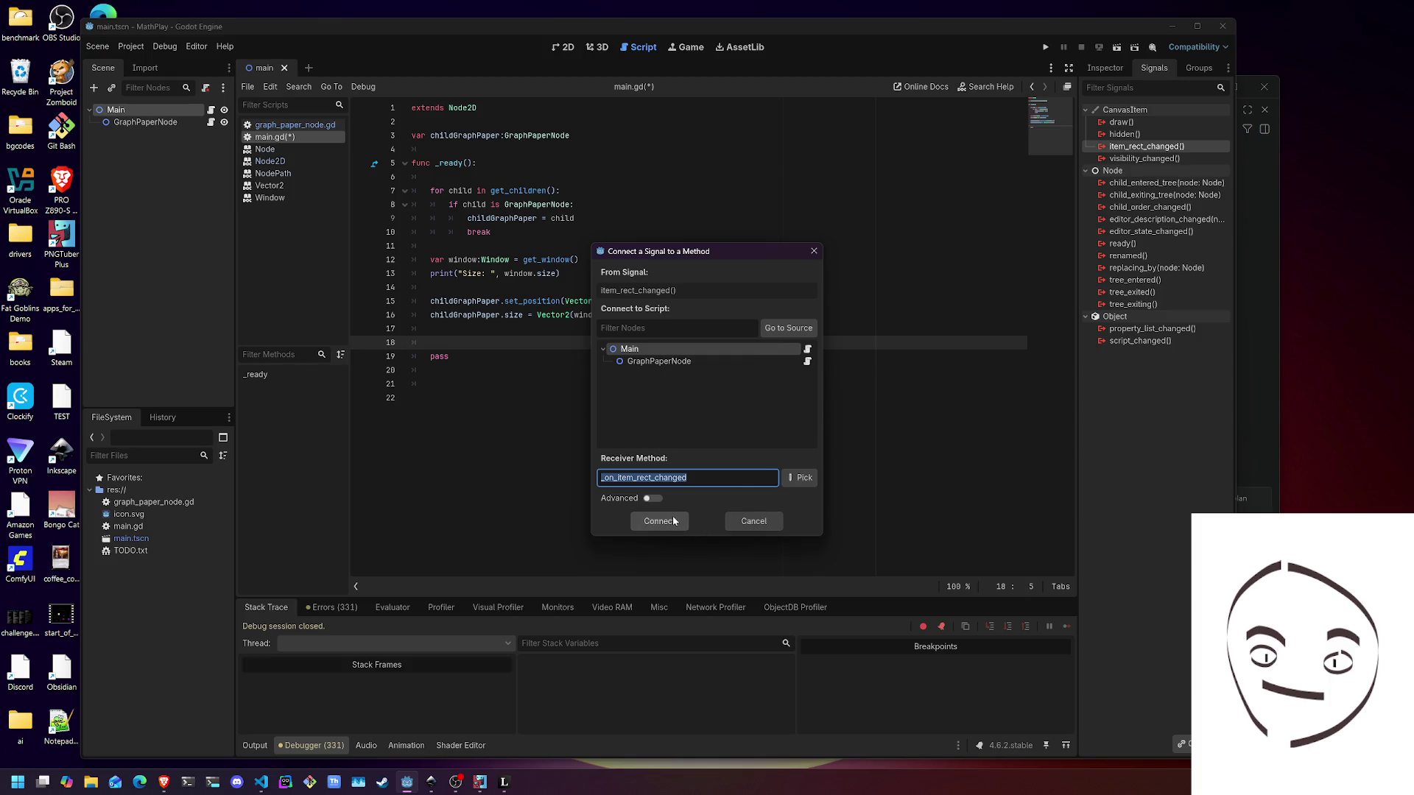
{"action": "left_click", "coordinate": [652, 499]}
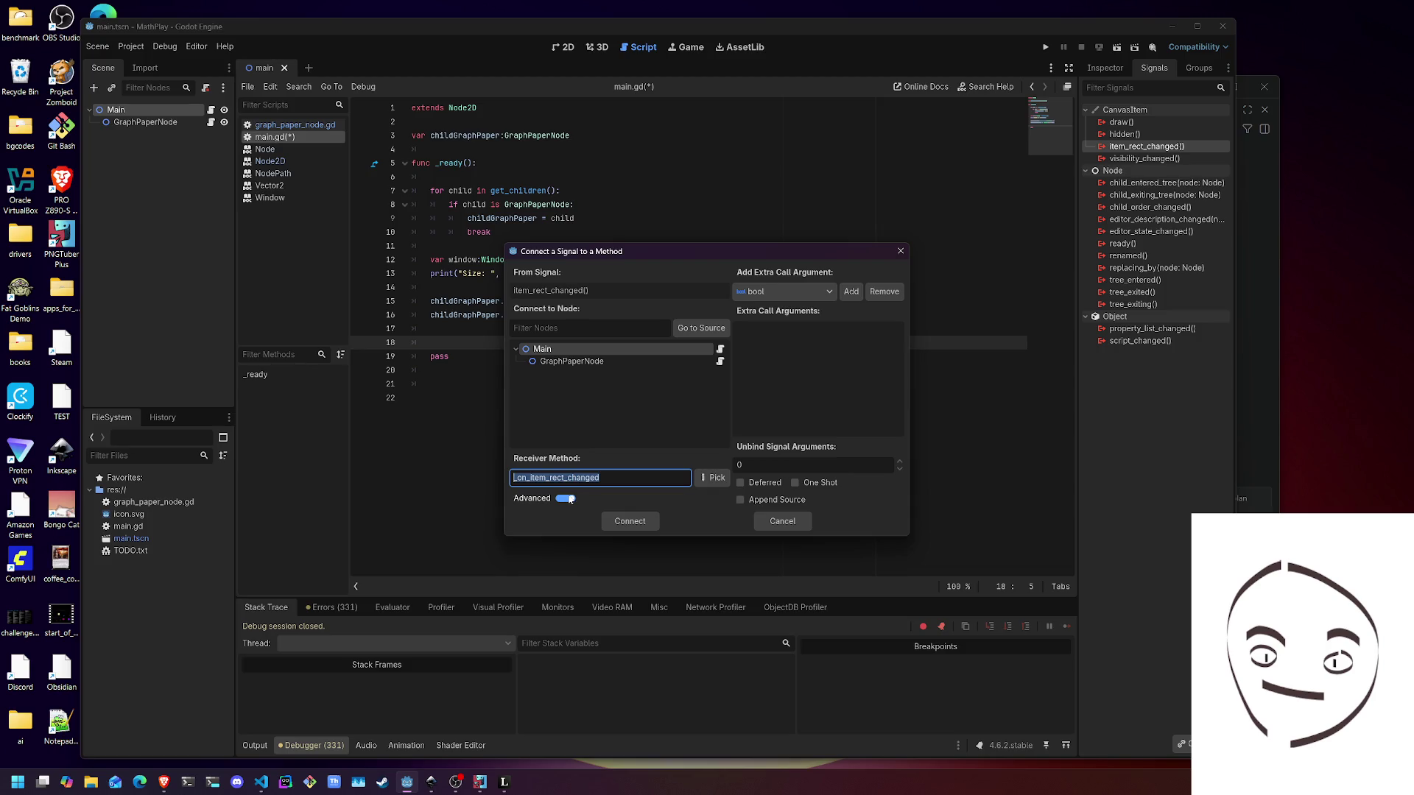
{"action": "left_click", "coordinate": [564, 498]}
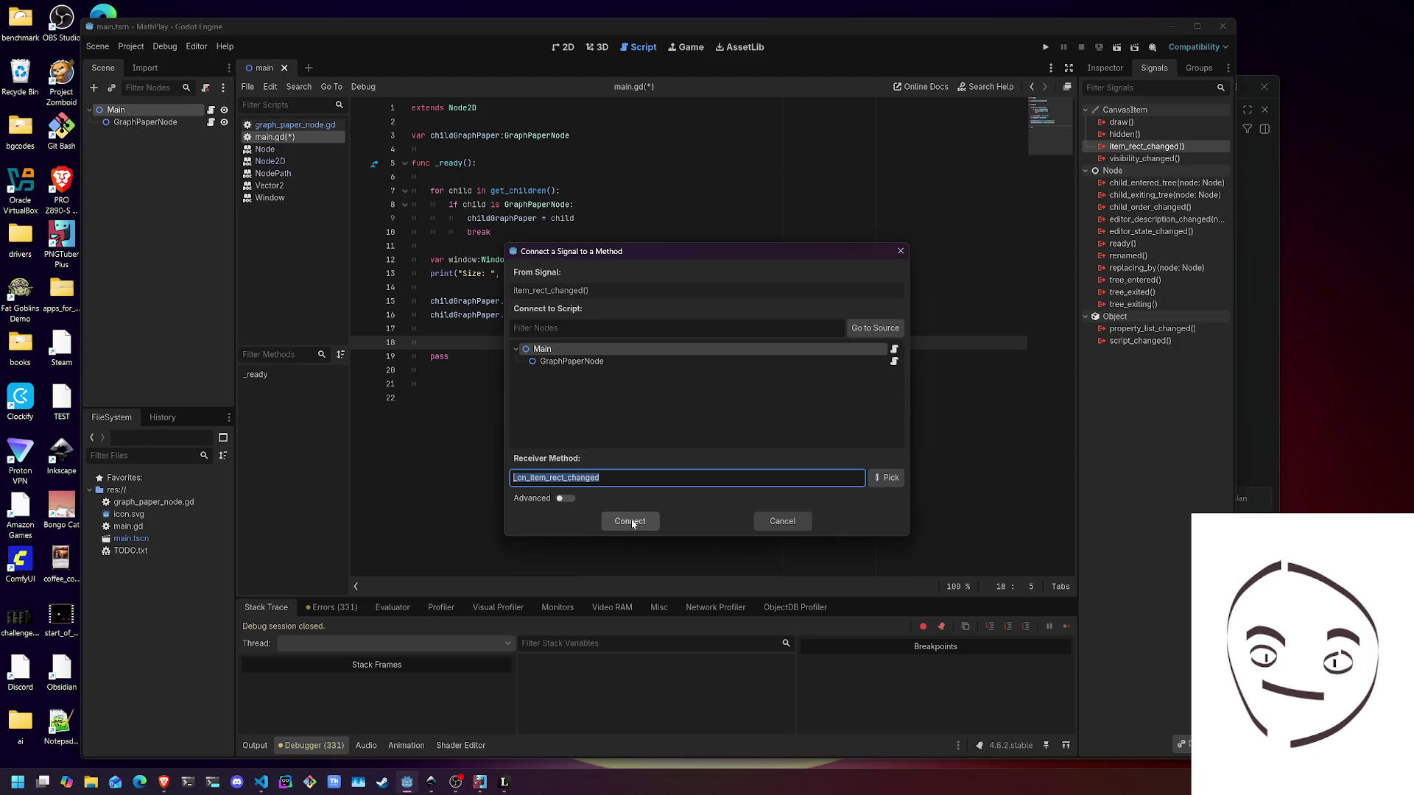
{"action": "left_click", "coordinate": [631, 522]}
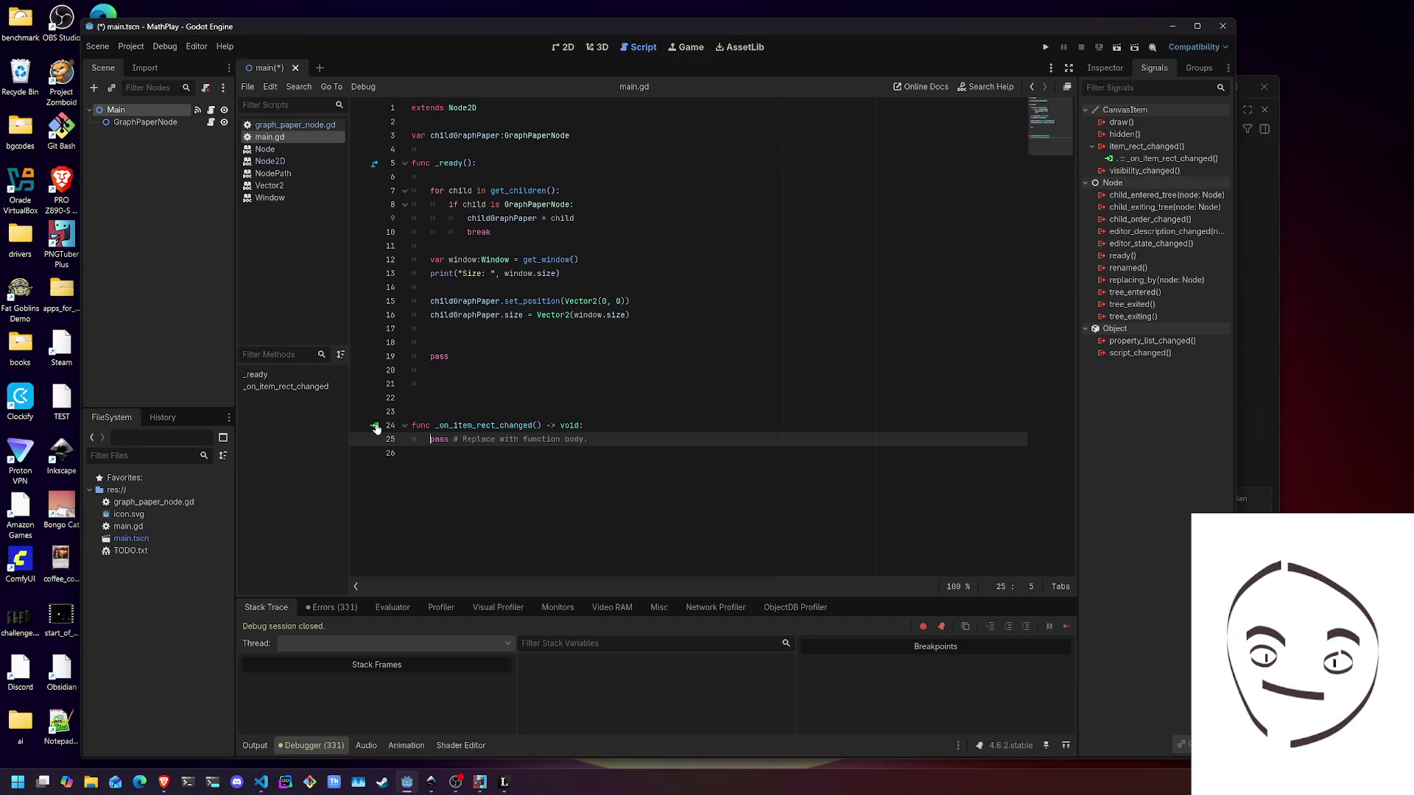
{"action": "left_click", "coordinate": [374, 427]}
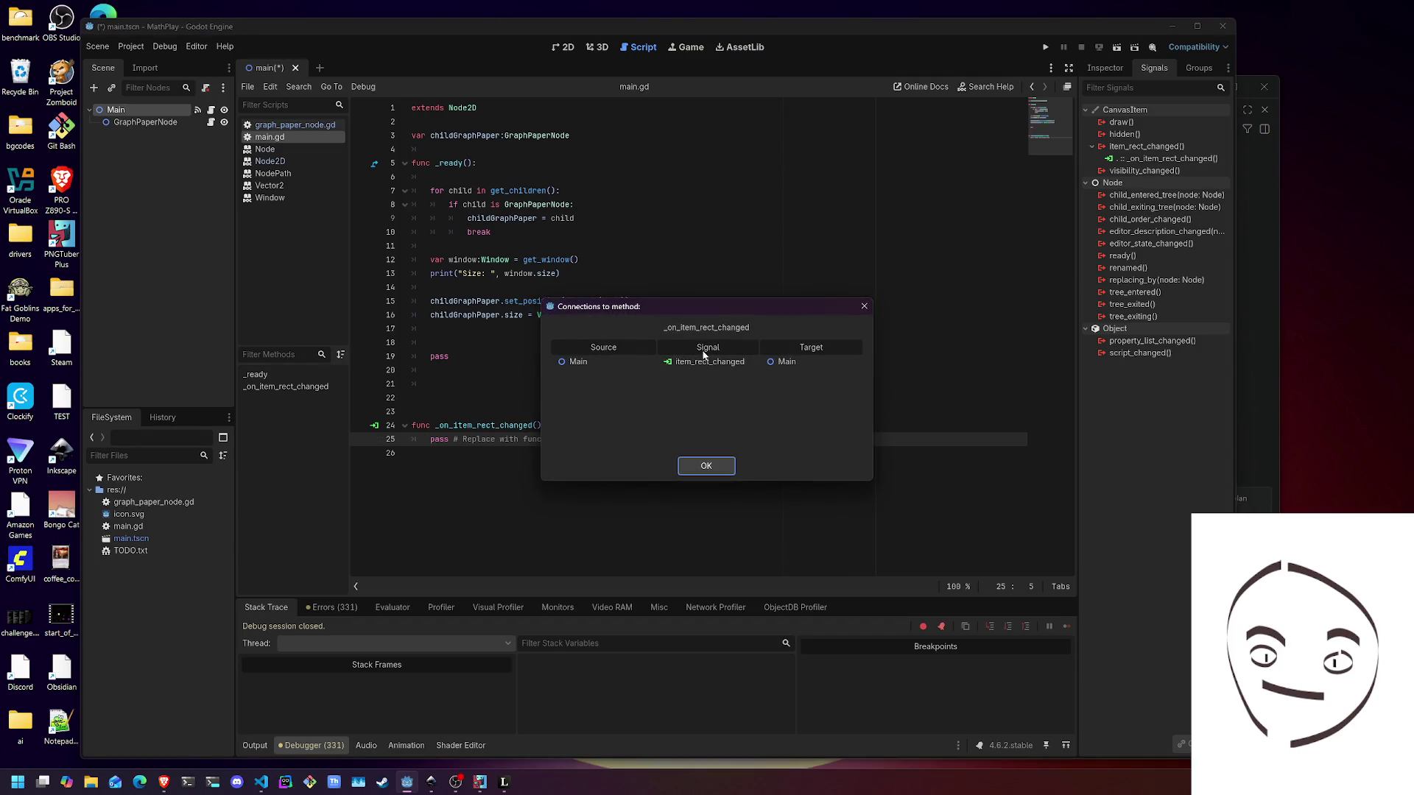
{"action": "left_click", "coordinate": [864, 306]}
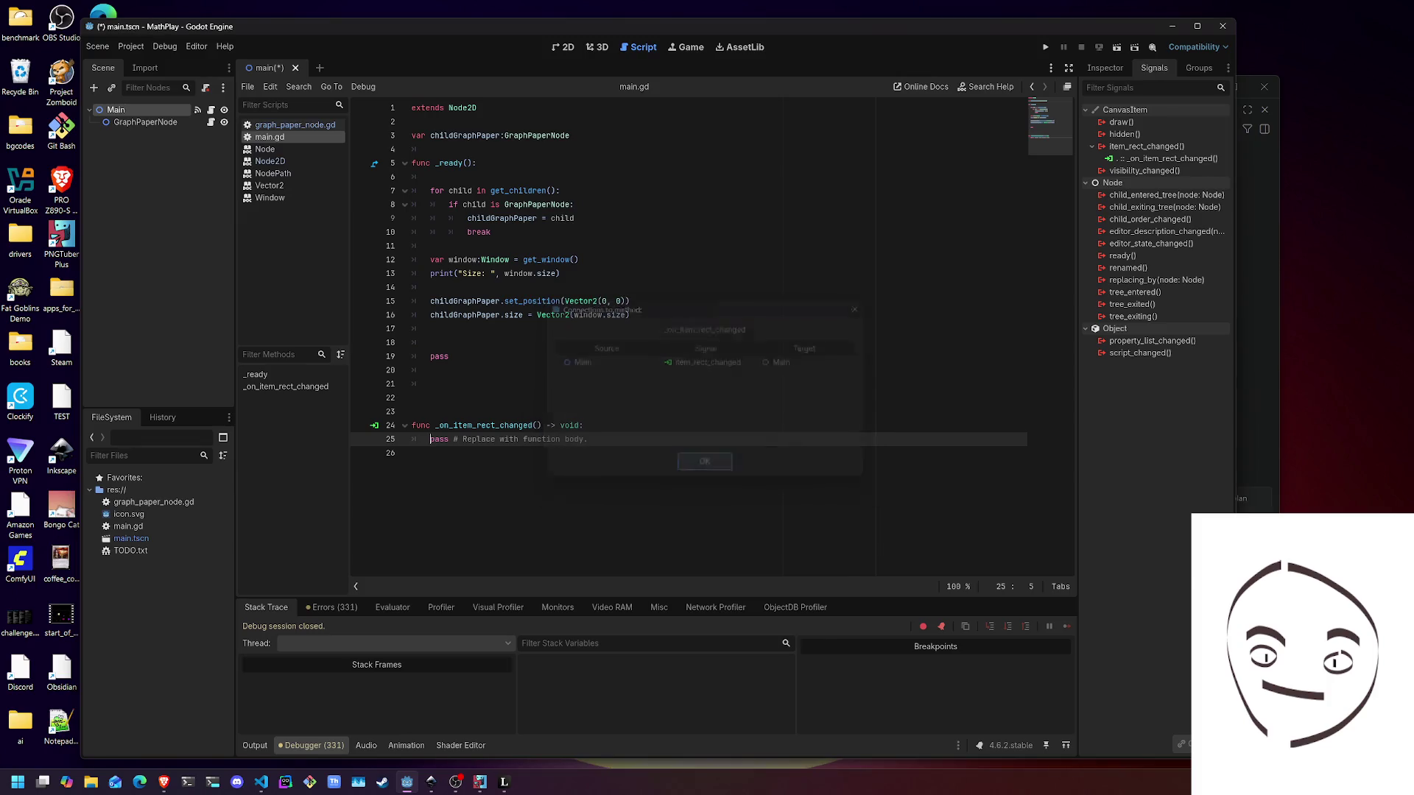
Start a childGraphPaper line inside the _on_item_rect_changed function
{"action": "left_click", "coordinate": [310, 388]}
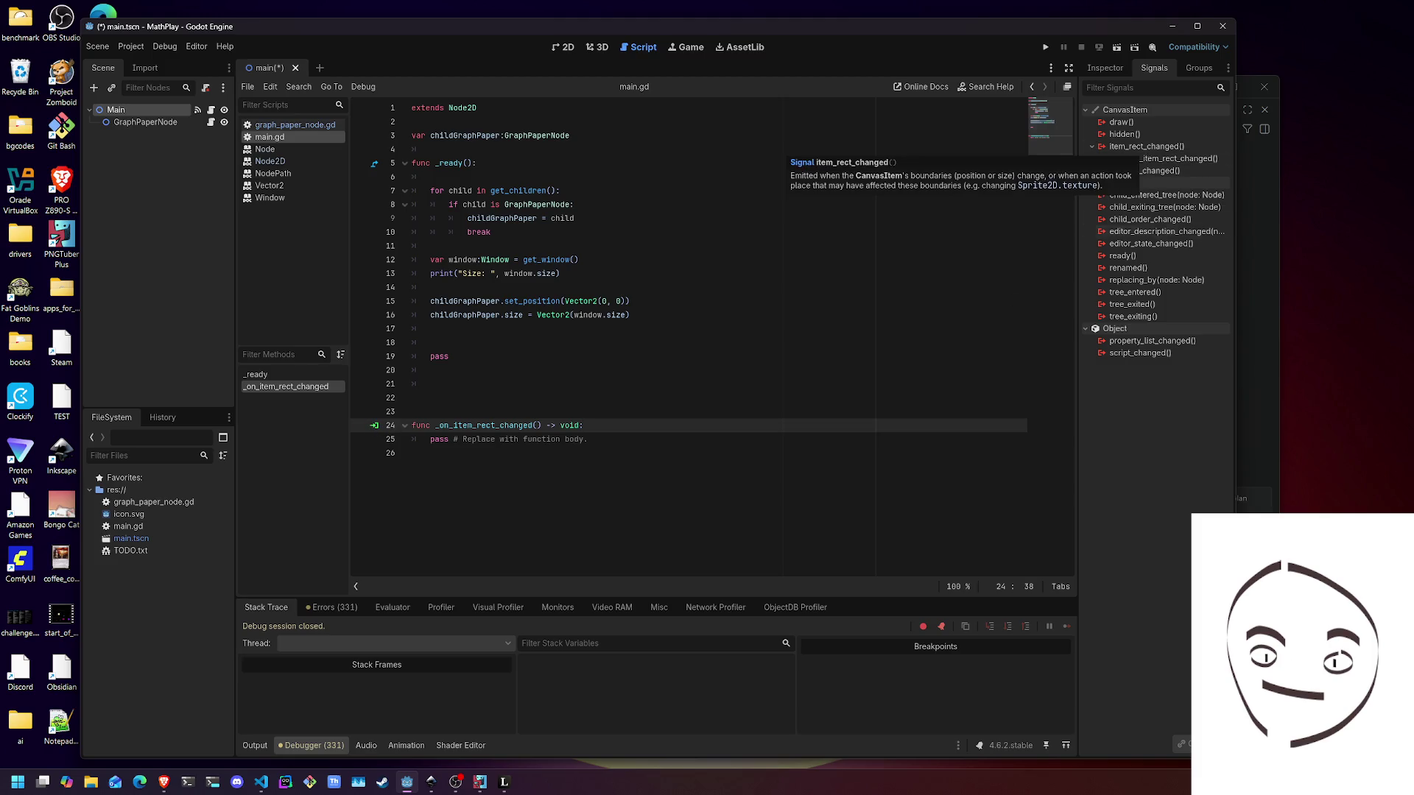
{"action": "key", "text": "Return"}
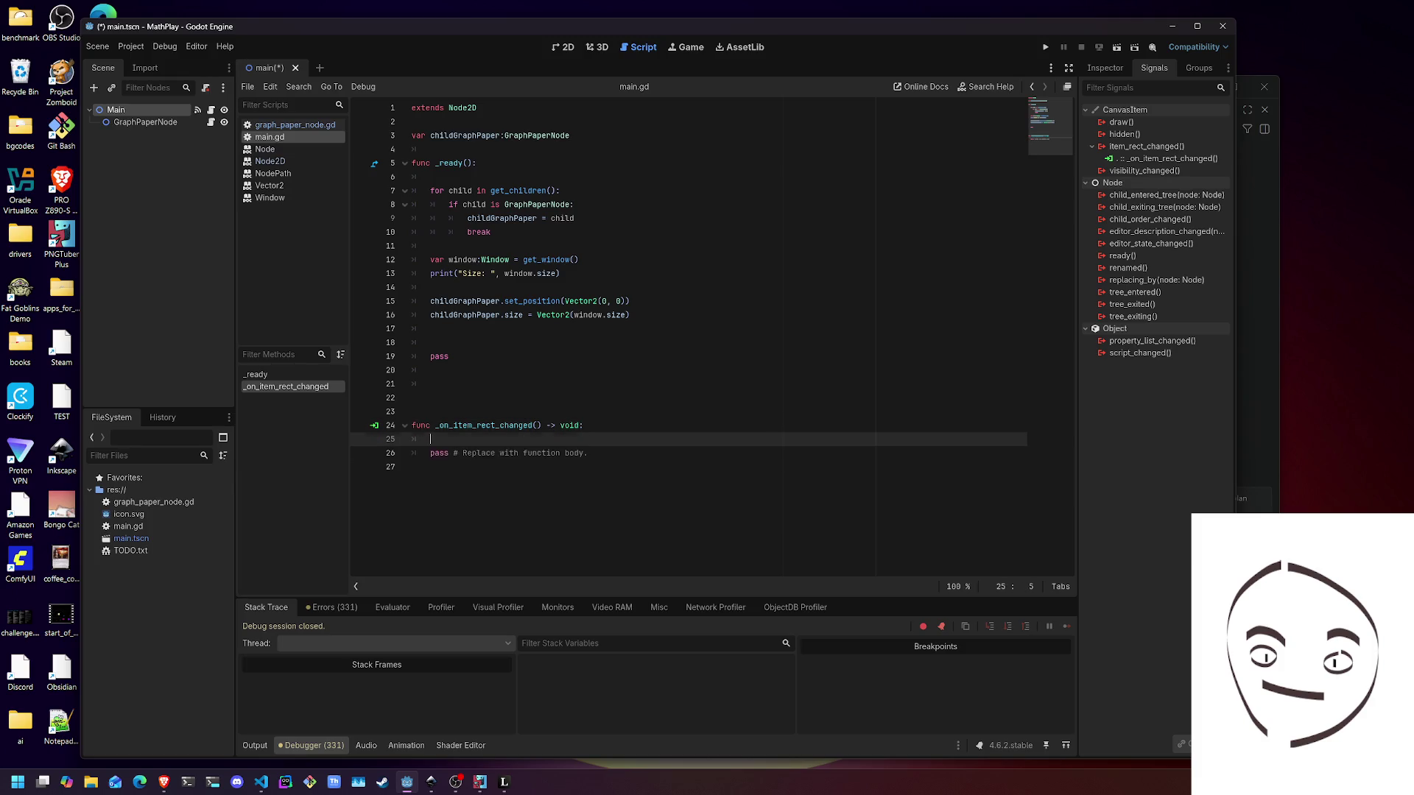
{"action": "key", "text": "Return"}
{"action": "type", "text": "child"}
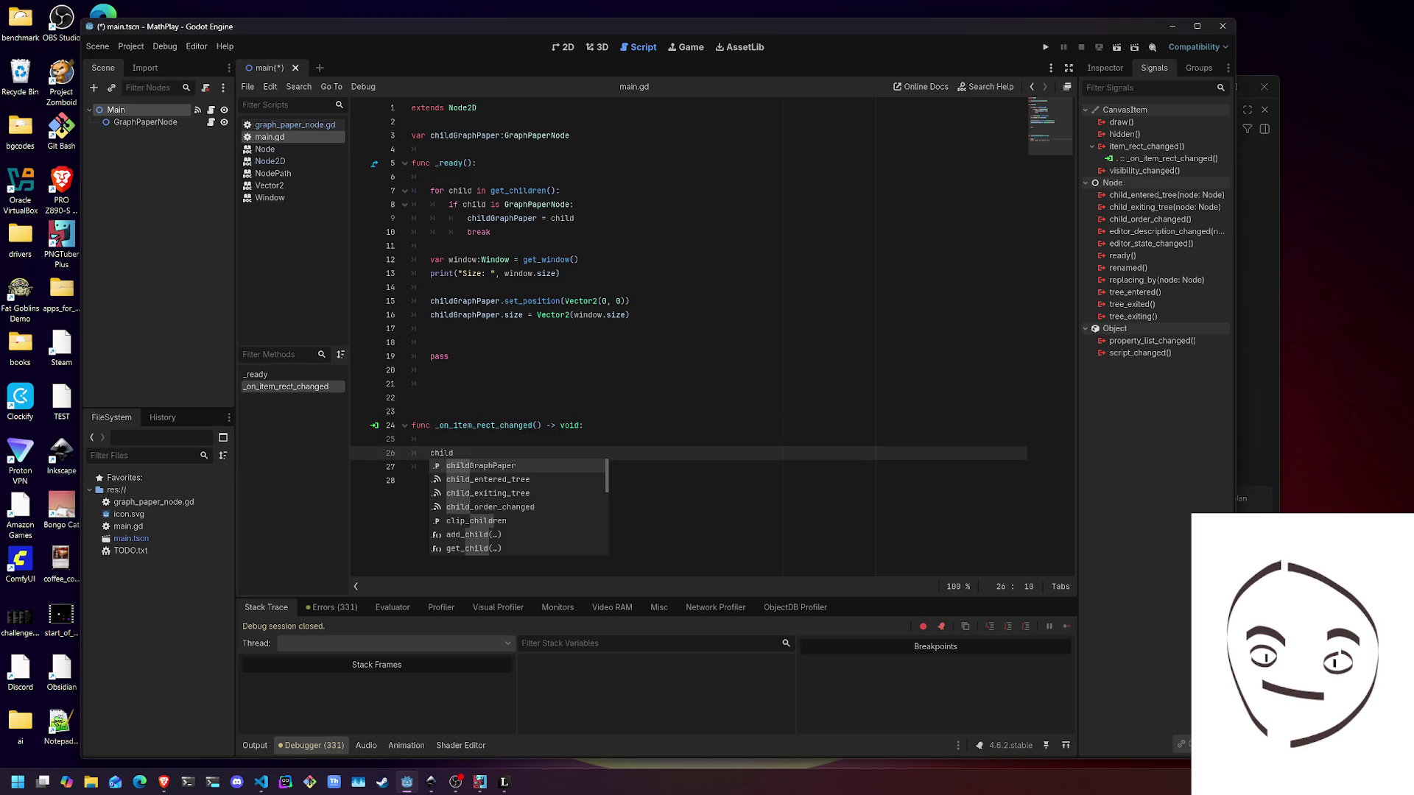
{"action": "key", "text": "Return"}
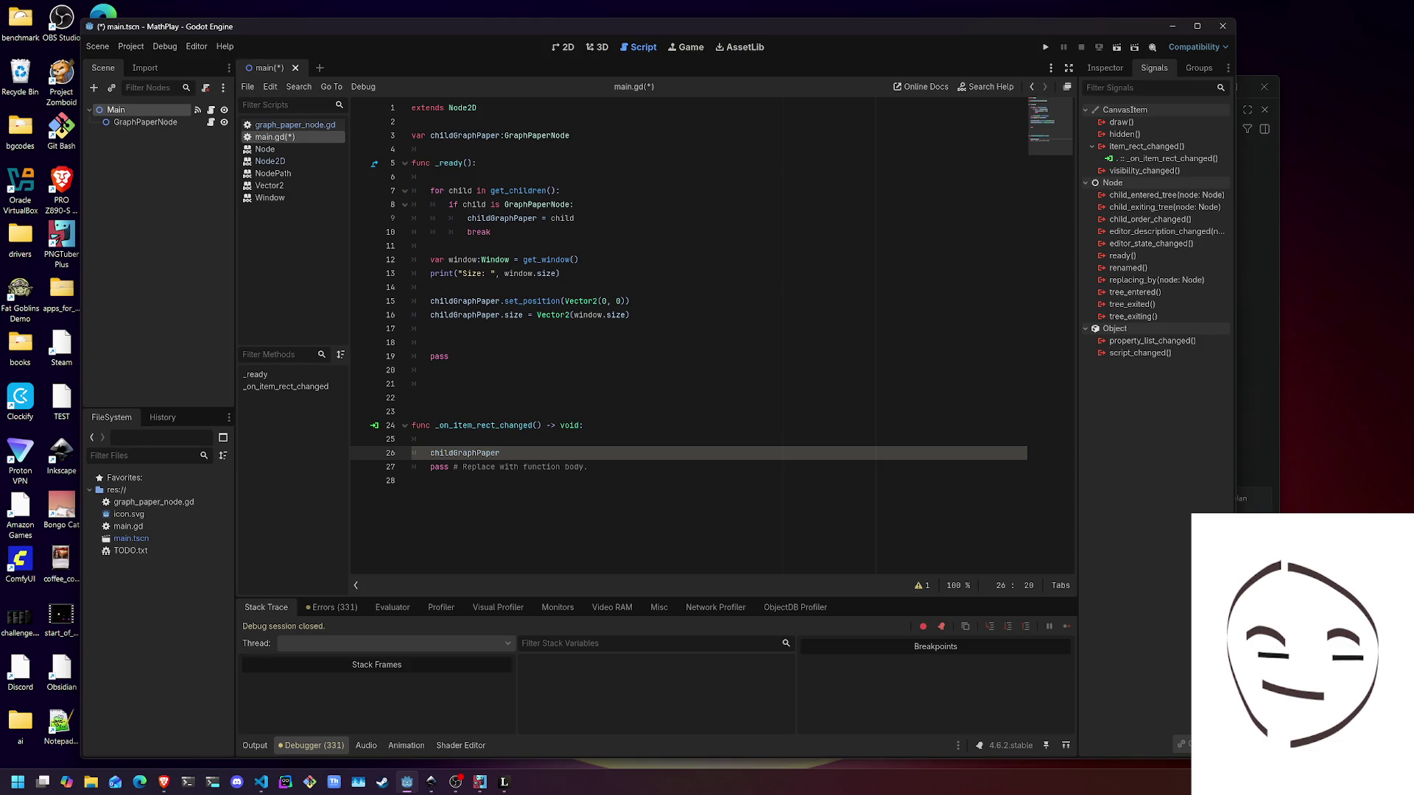
{"action": "type", "text": "."}
Replace that line with the copied set_position and size lines, then save and run the project
{"action": "left_click", "coordinate": [629, 302]}
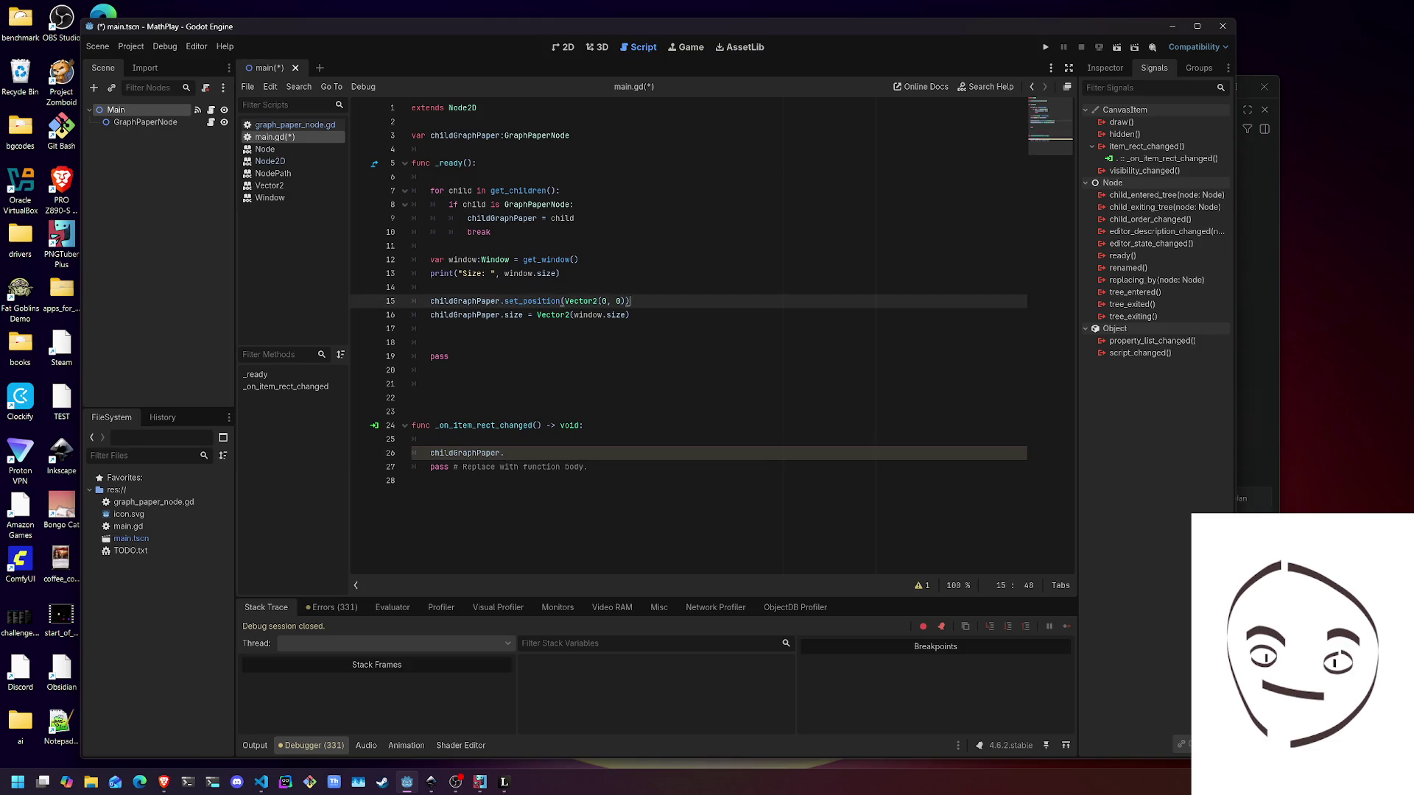
{"action": "key", "text": "Down"}
{"action": "key", "text": "shift+Up"}
{"action": "key", "text": "shift+Home"}
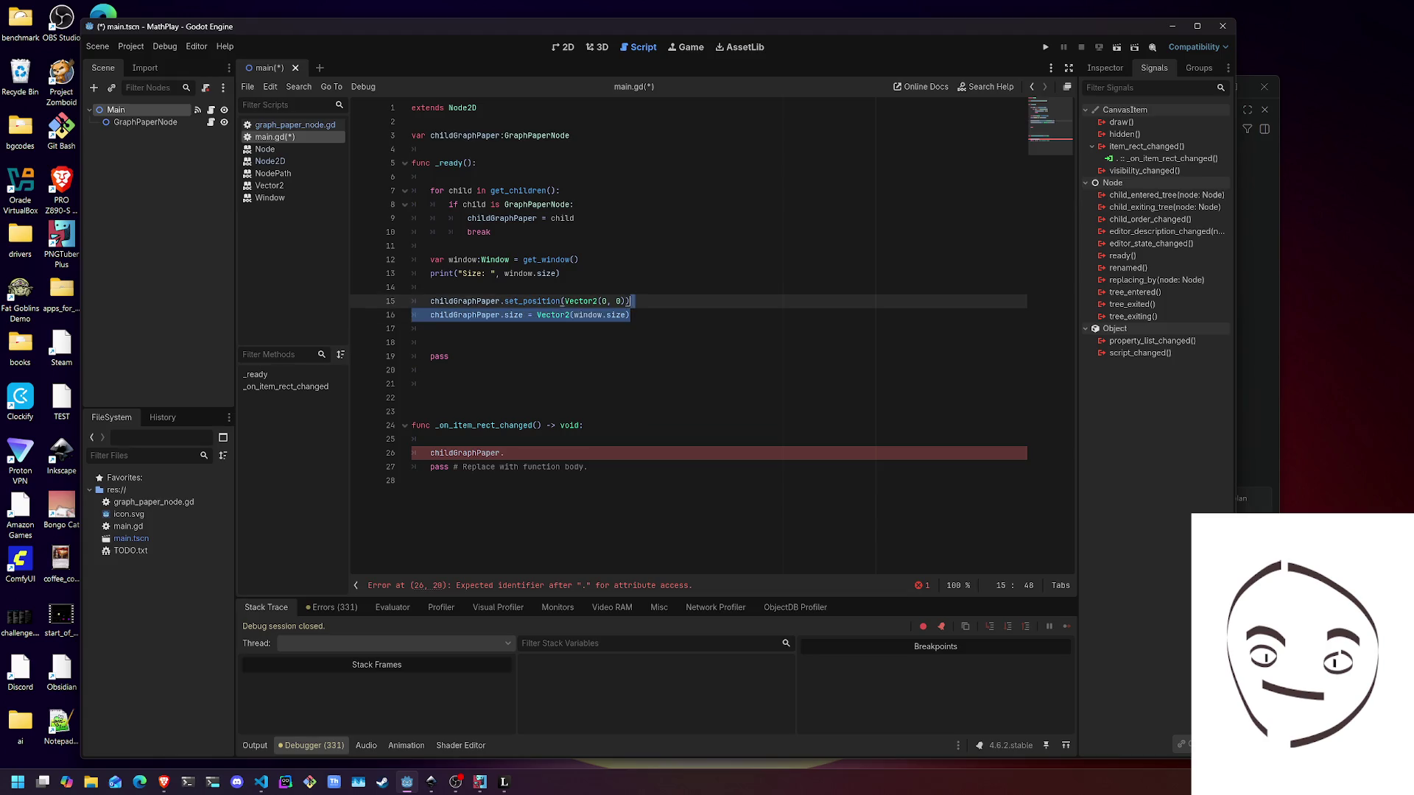
{"action": "key", "text": "Down"}
{"action": "key", "text": "Down"}
{"action": "key", "text": "Down"}
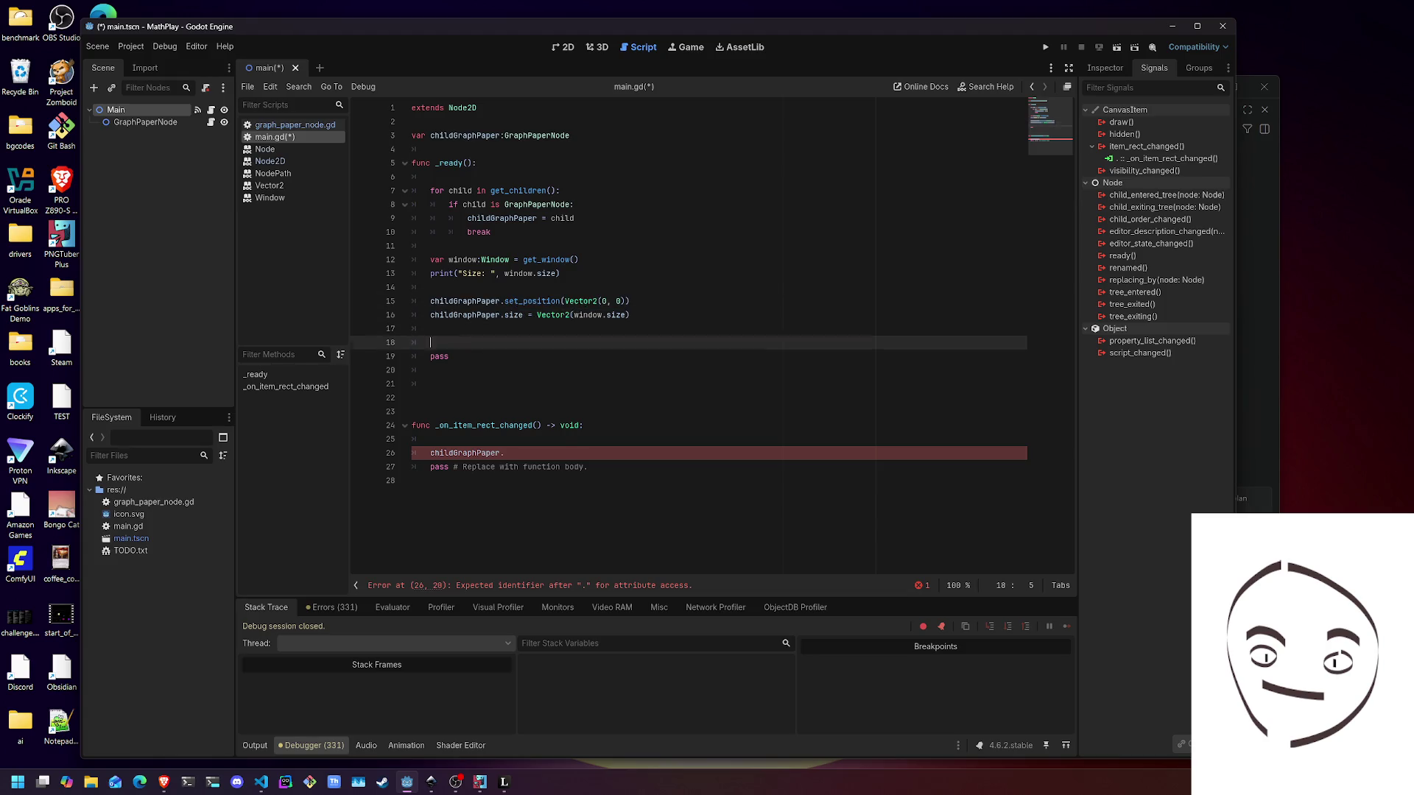
{"action": "key", "text": "End"}
{"action": "key", "text": "shift+Home"}
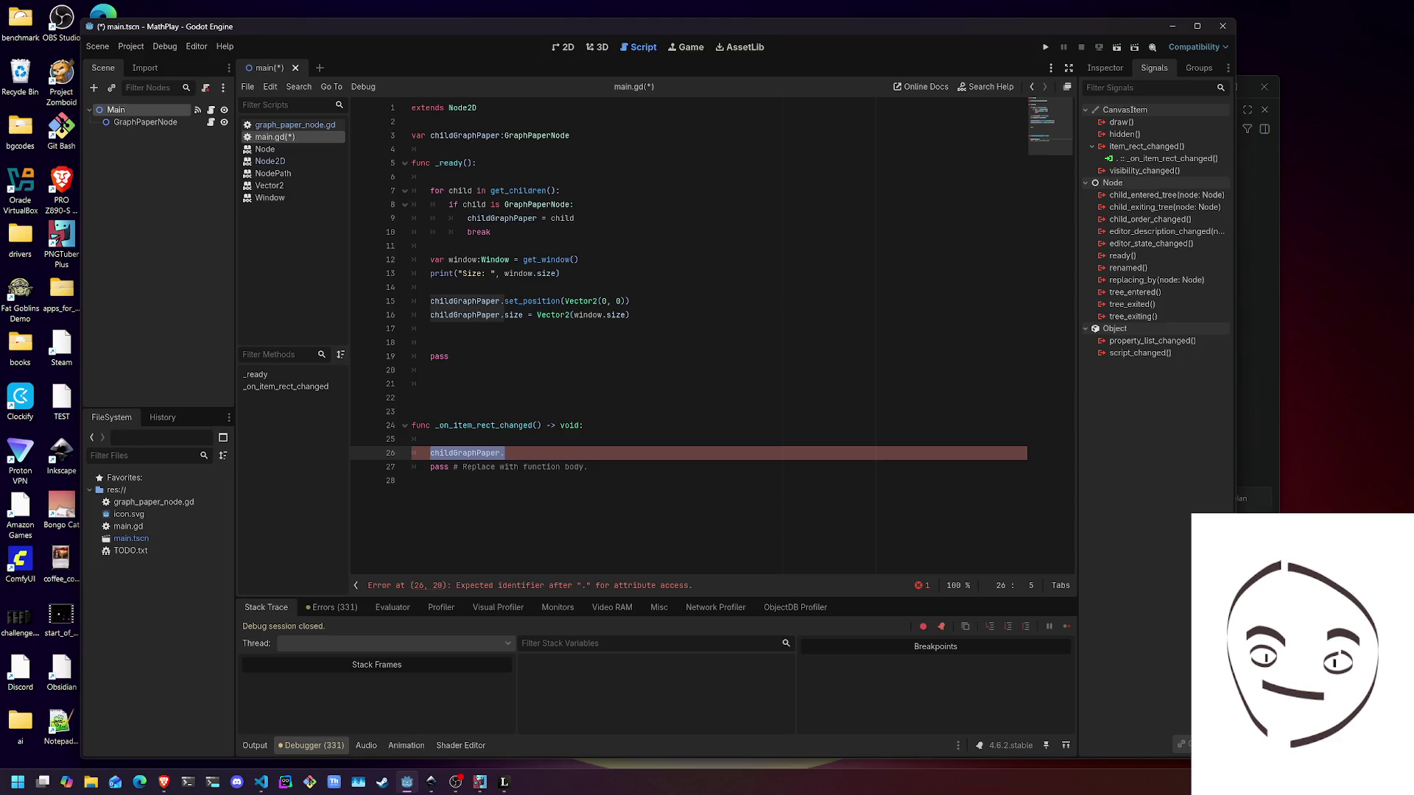
{"action": "type", "text": "childGraphPaper.set_position(Vector2(0, 0)) \tchildGraphPaper.size = Vector2(window.size)"}
{"action": "key", "text": "ctrl+s"}
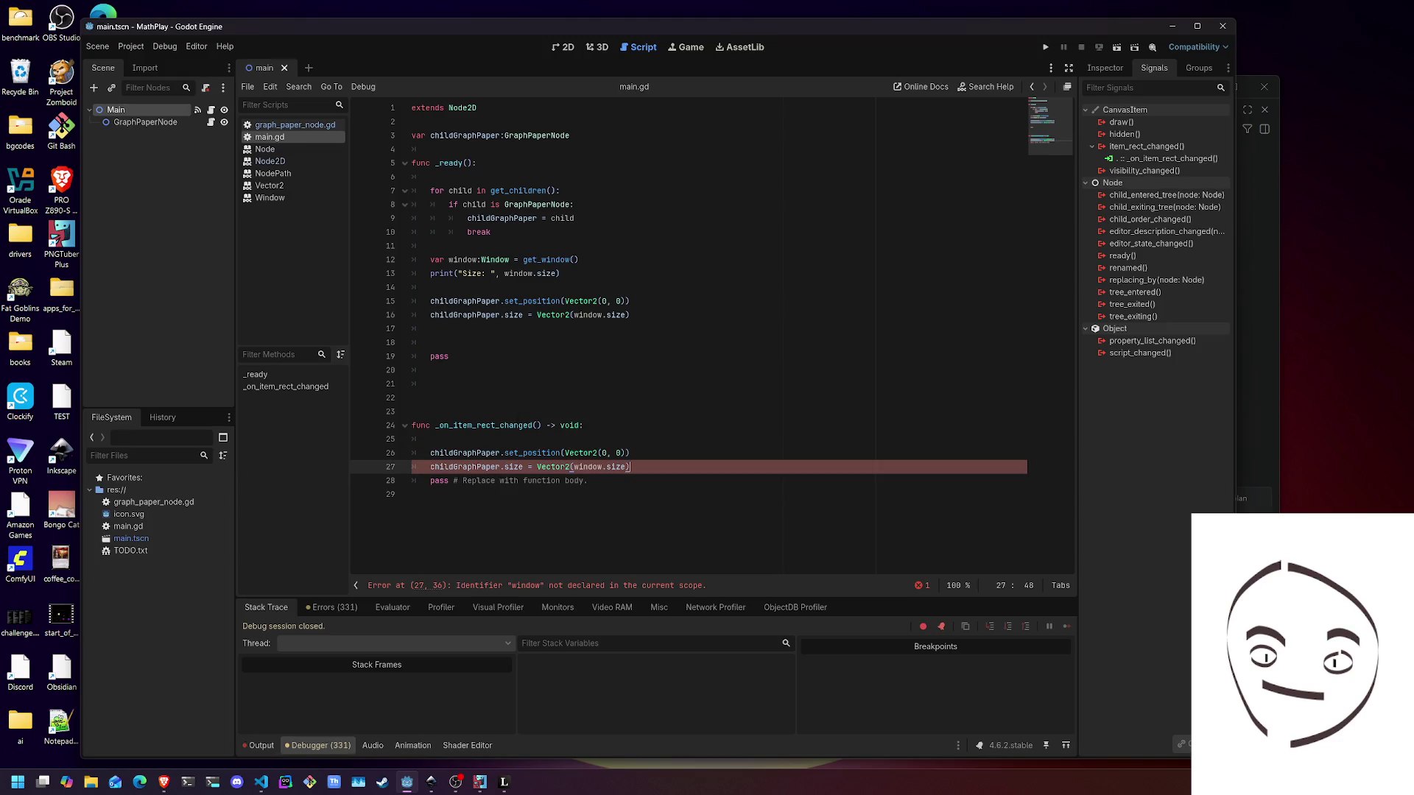
{"action": "key", "text": "F5"}
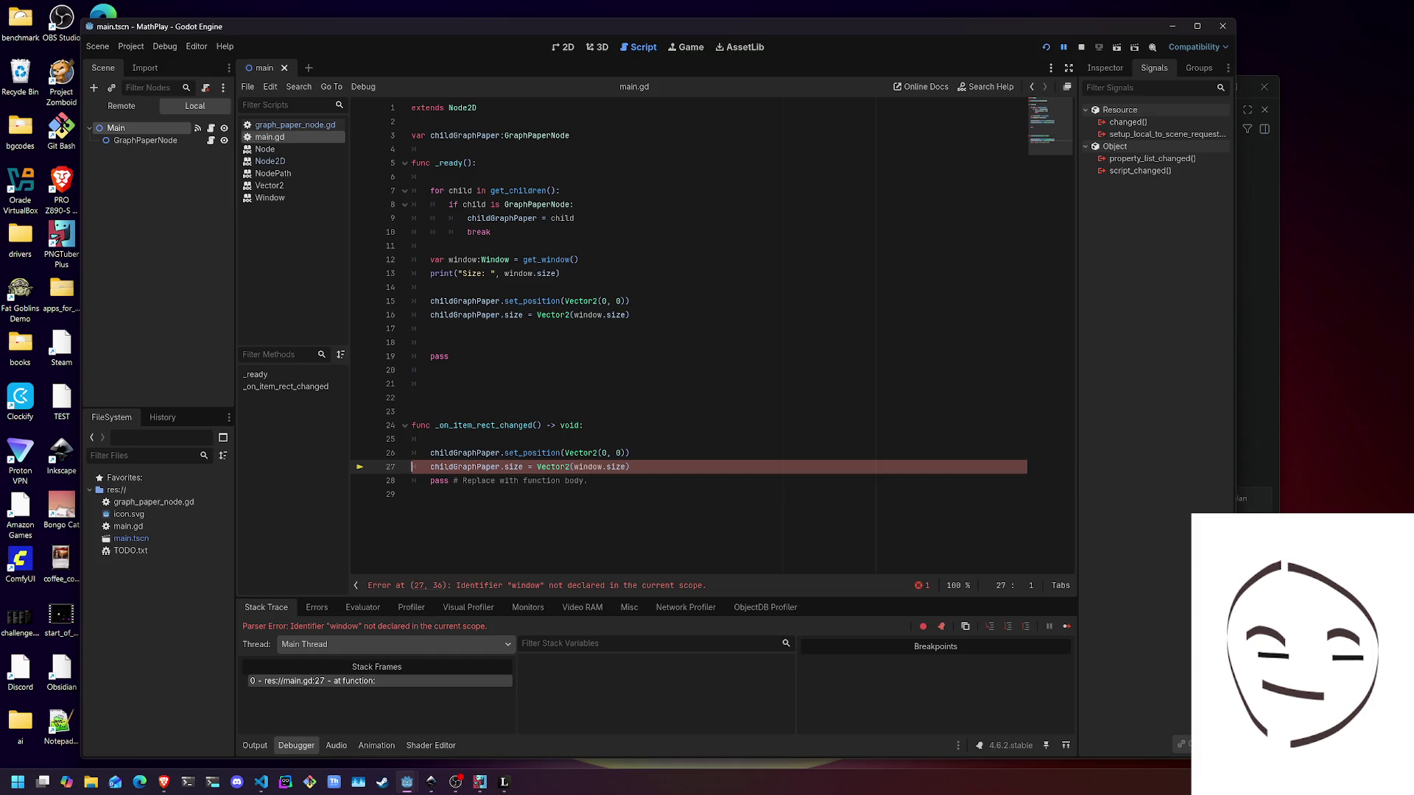
Write a new empty function header: func __resize_children() -> void:
{"action": "type", "text": "child"}
{"action": "key", "text": "BackSpace"}
{"action": "key", "text": "BackSpace"}
{"action": "key", "text": "BackSpace"}
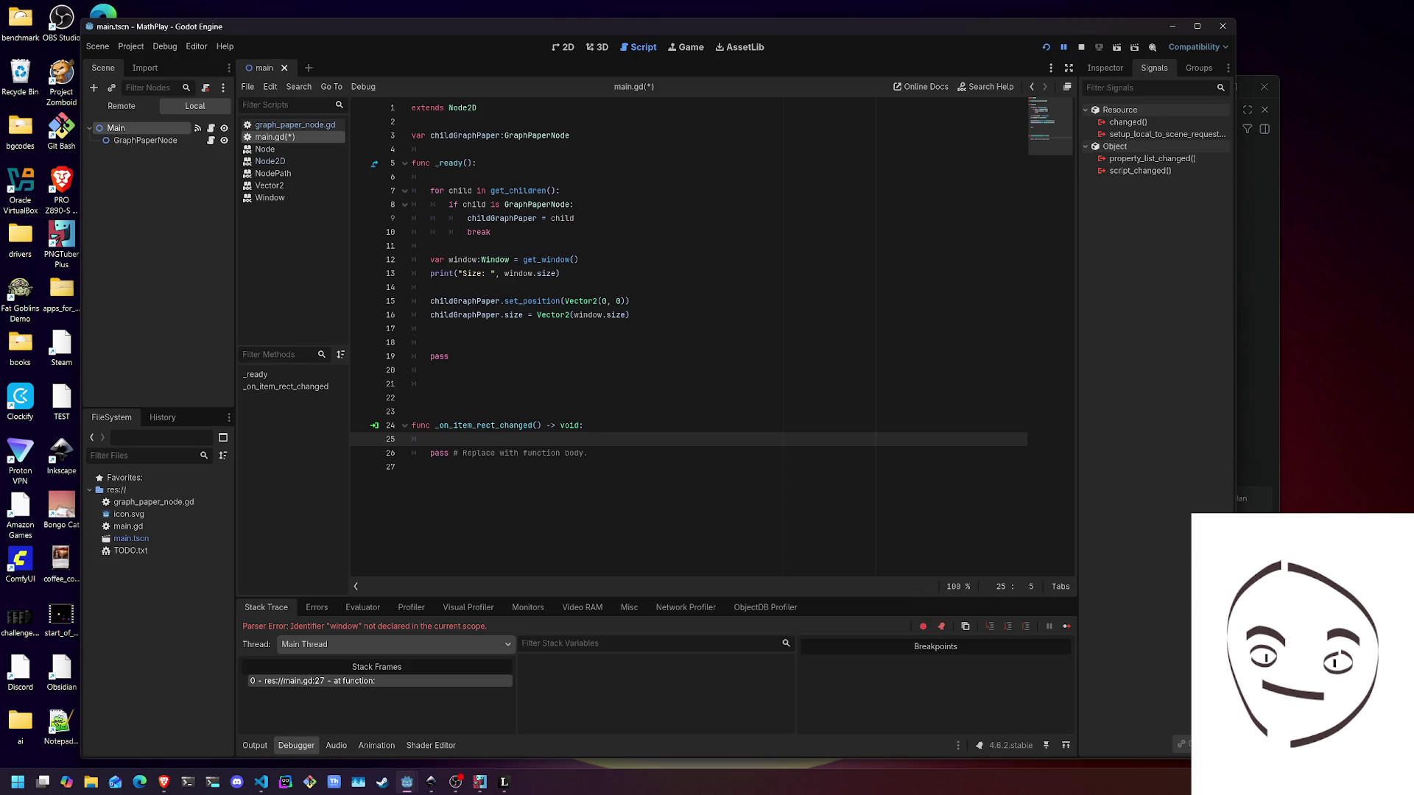
{"action": "key", "text": "Down"}
{"action": "key", "text": "End"}
{"action": "key", "text": "Return"}
{"action": "key", "text": "Return"}
{"action": "key", "text": "Return"}
{"action": "type", "text": "fu"}
{"action": "key", "text": "BackSpace"}
{"action": "key", "text": "BackSpace"}
{"action": "key", "text": "BackSpace"}
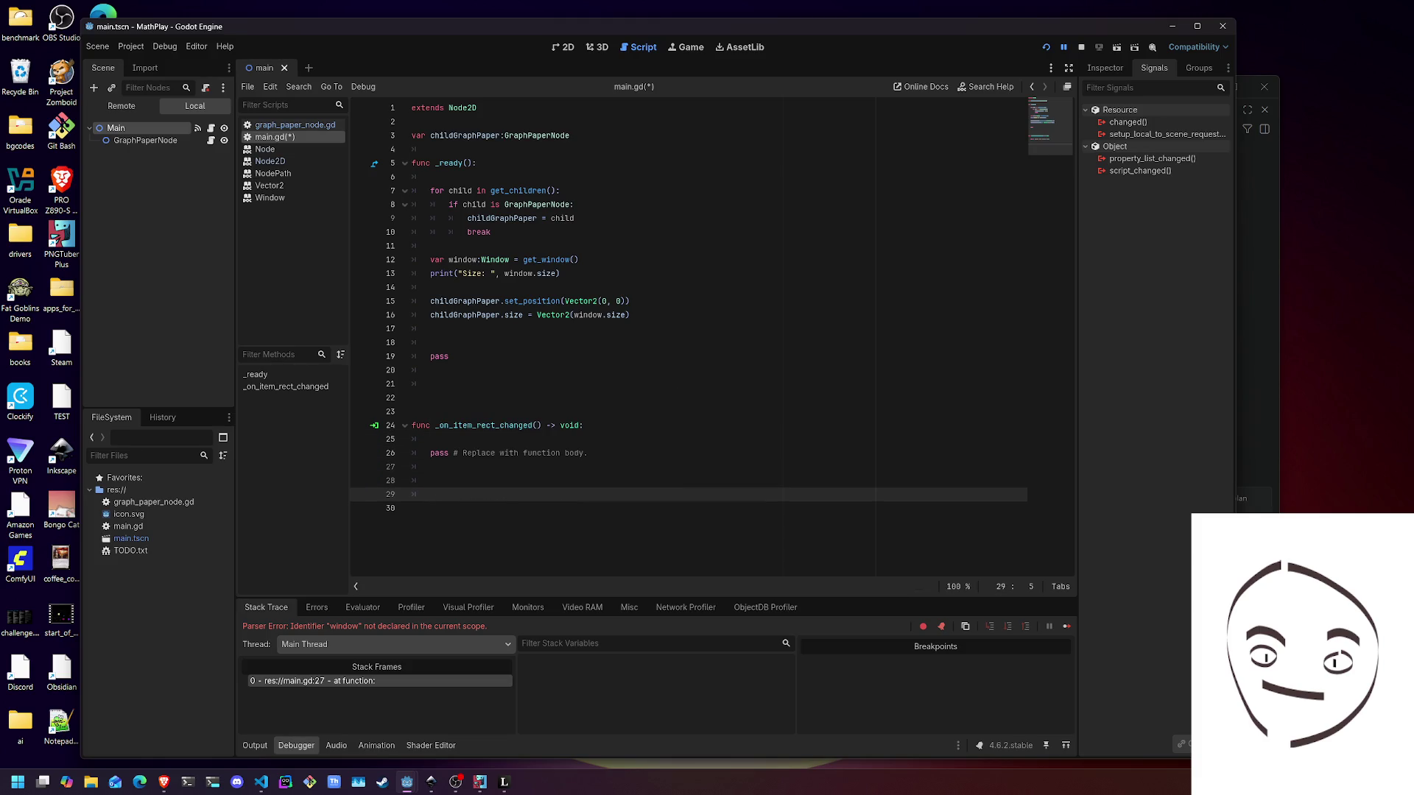
{"action": "type", "text": "func "}
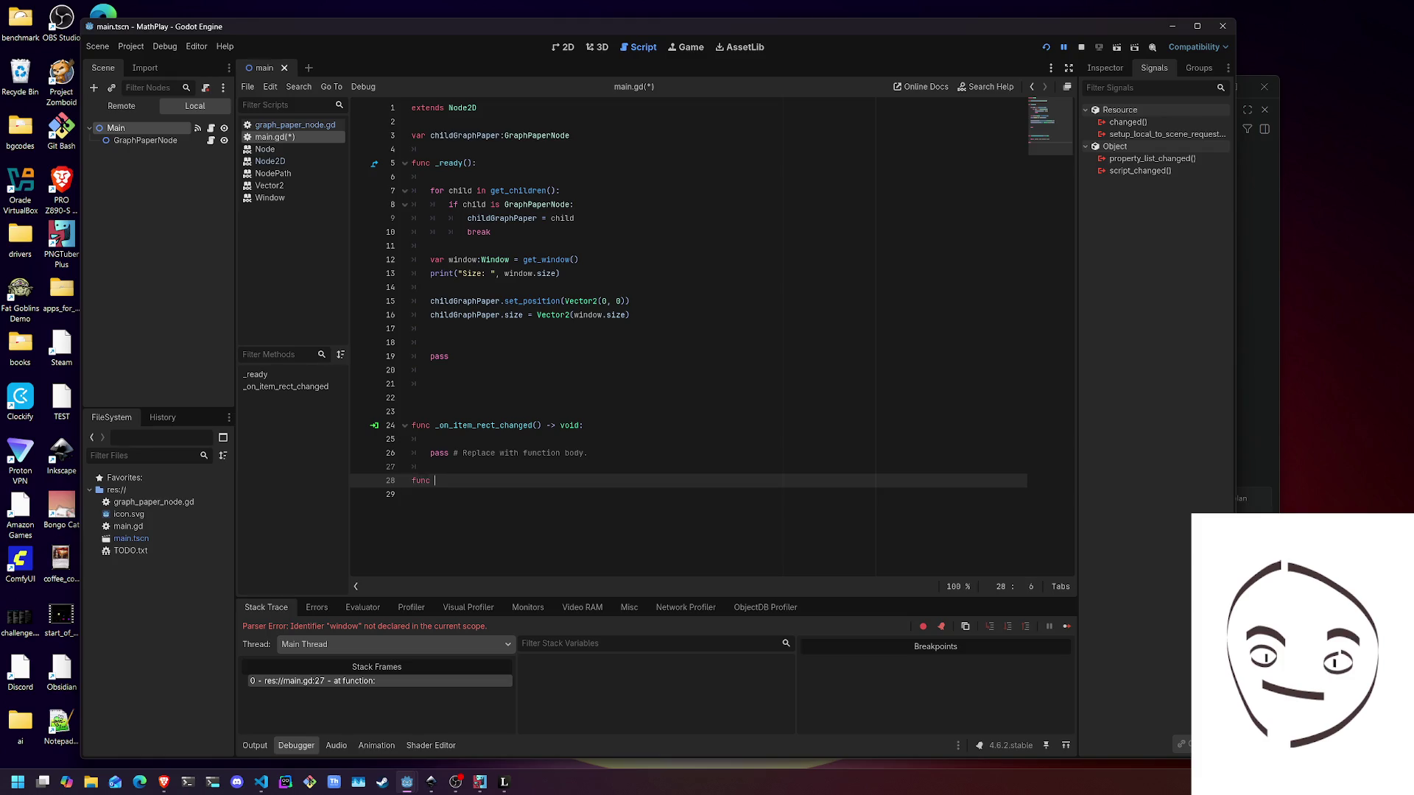
{"action": "type", "text": "__resize"}
{"action": "key", "text": "BackSpace"}
{"action": "key", "text": "BackSpace"}
{"action": "key", "text": "BackSpace"}
{"action": "type", "text": "ize"}
{"action": "type", "text": "_children("}
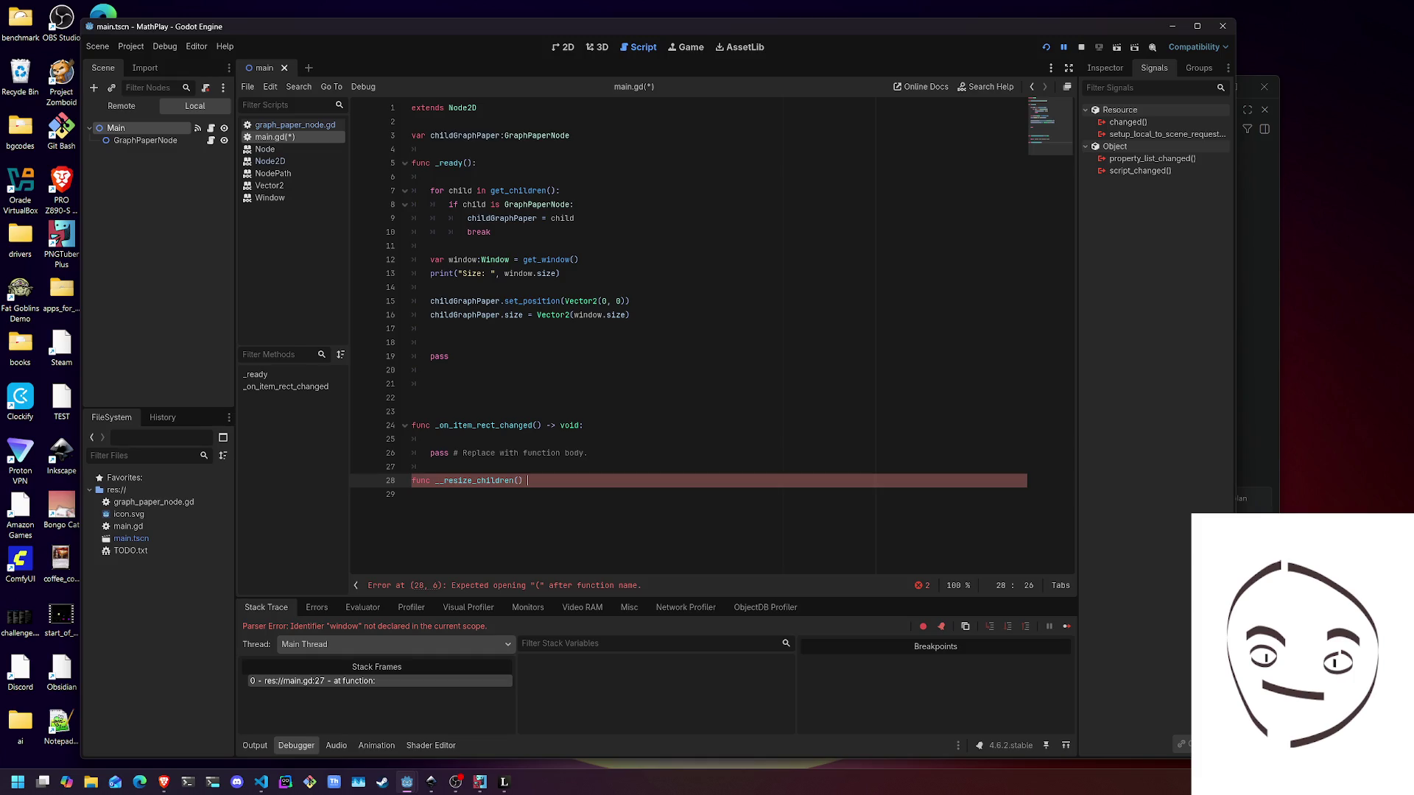
{"action": "key", "text": "BackSpace"}
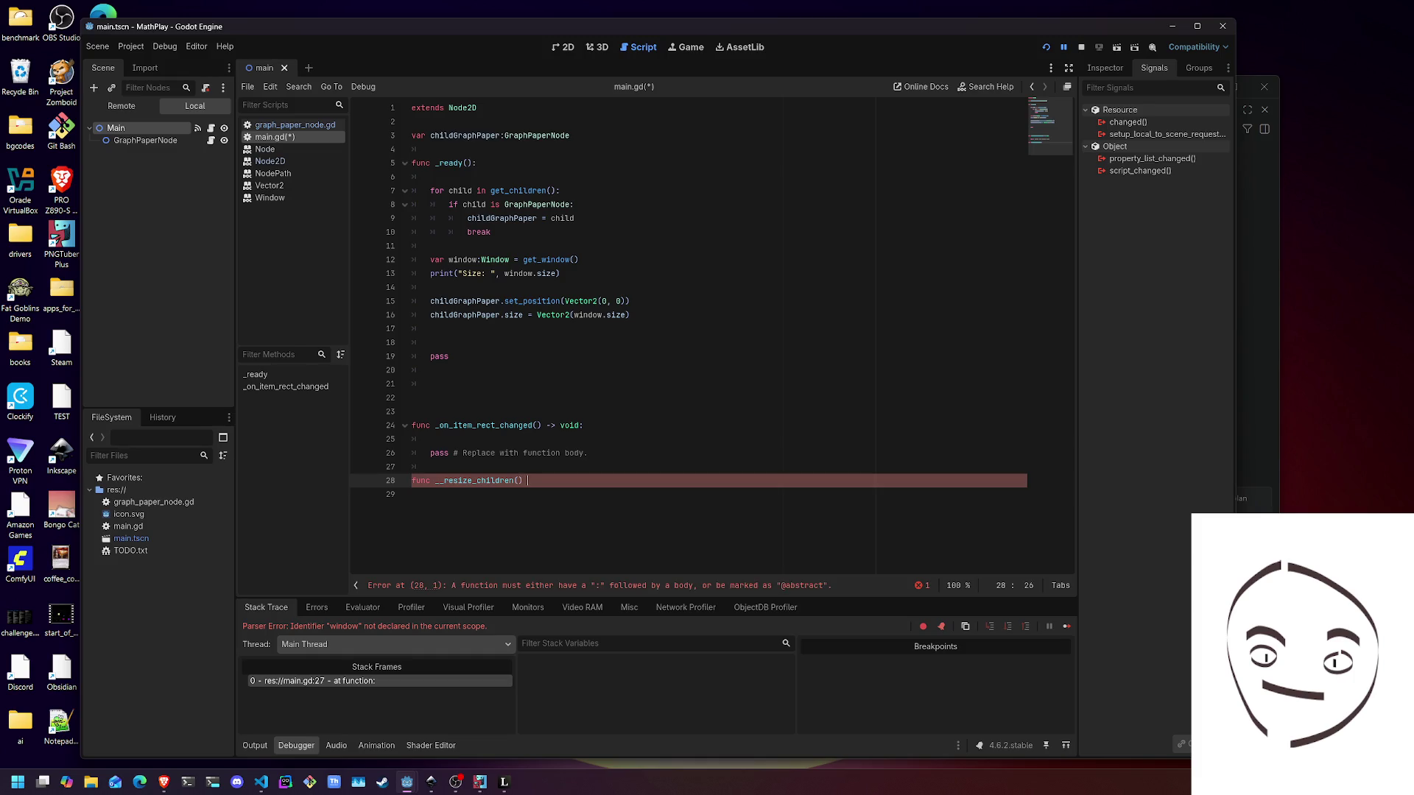
{"action": "type", "text": "-> void:"}
{"action": "key", "text": "Return"}
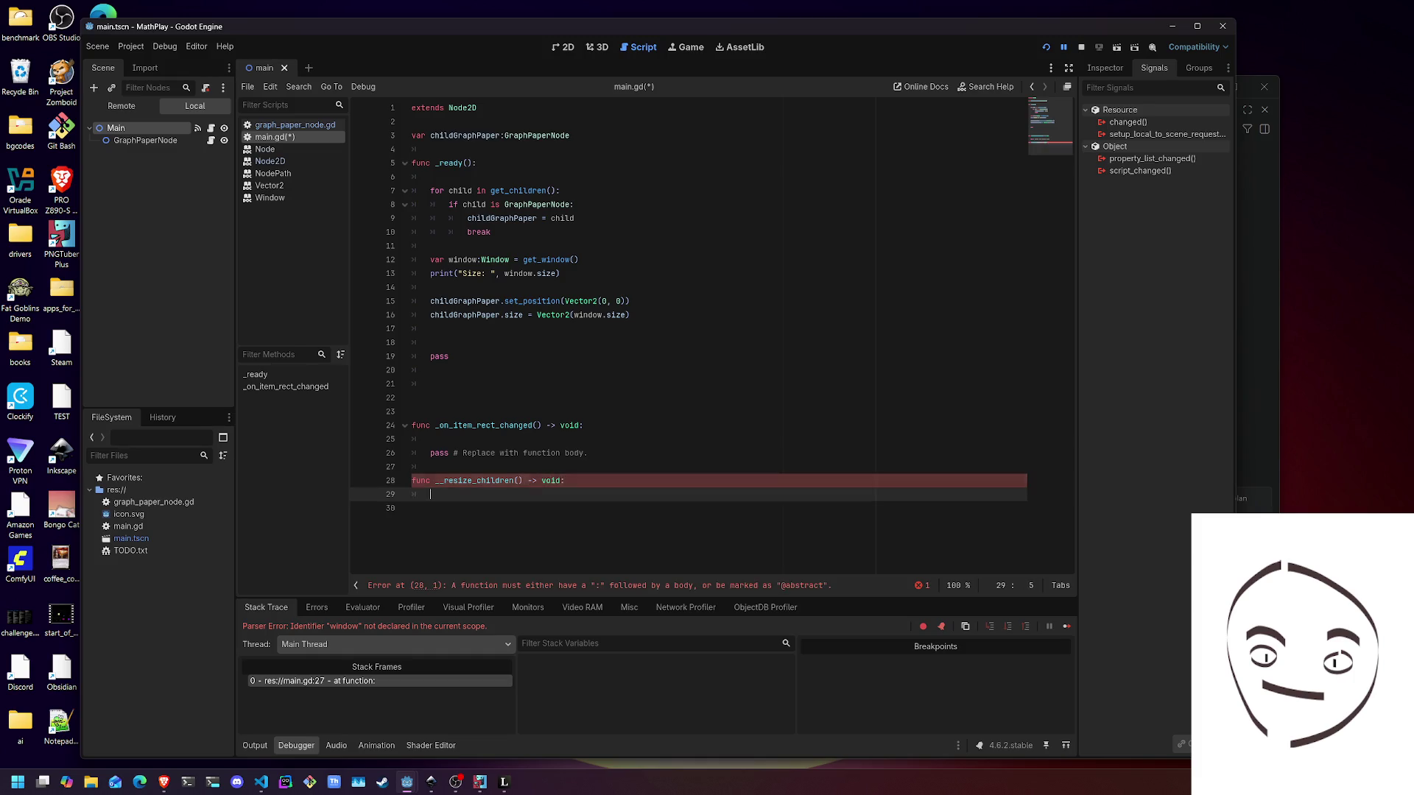
{"action": "key", "text": "Return"}
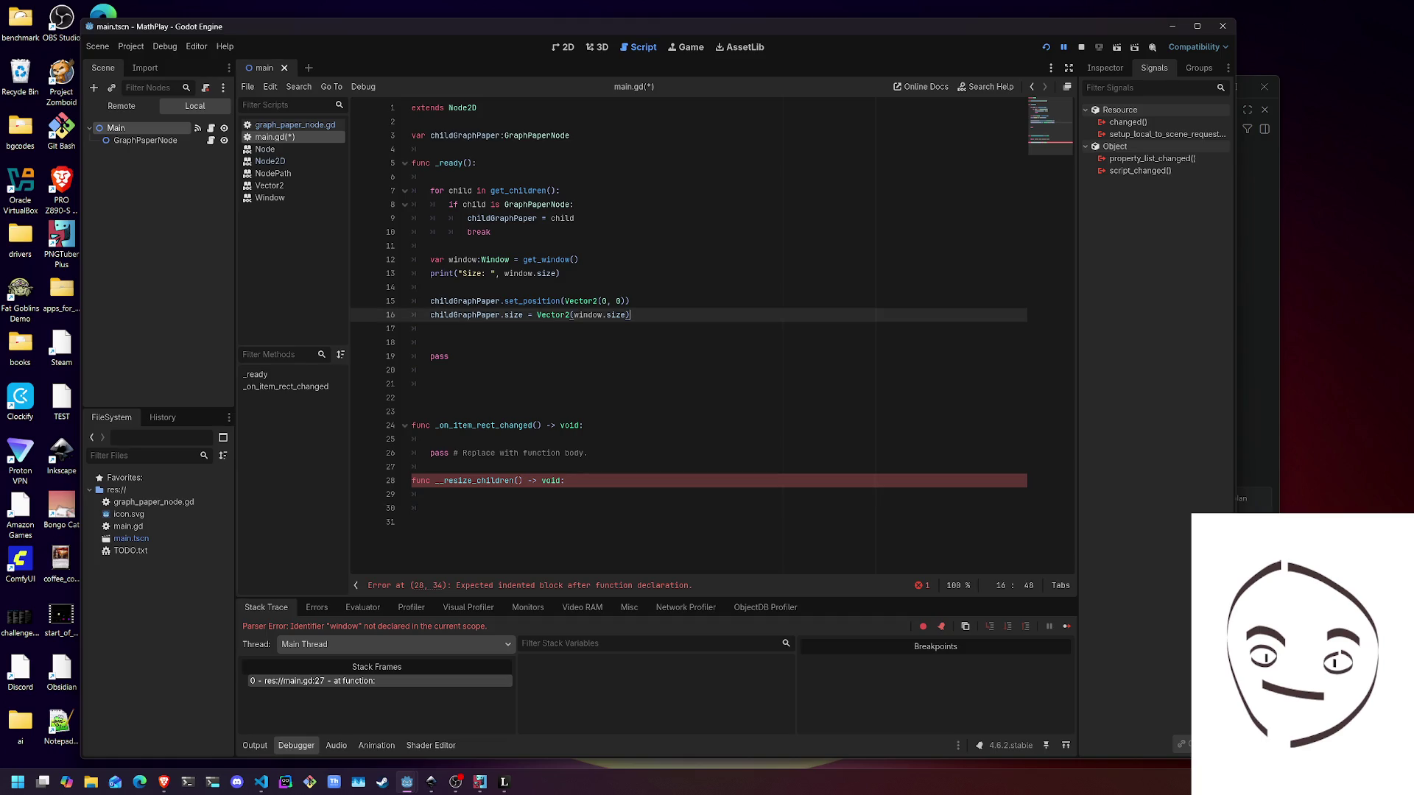
Move the window and sizing lines out of _ready into __resize_children
{"action": "mouse_move", "coordinate": [630, 314]}
{"action": "left_mouse_down"}
{"action": "mouse_move", "coordinate": [431, 301]}
{"action": "mouse_move", "coordinate": [430, 259]}
{"action": "left_mouse_up"}
{"action": "key", "text": "ctrl+c"}
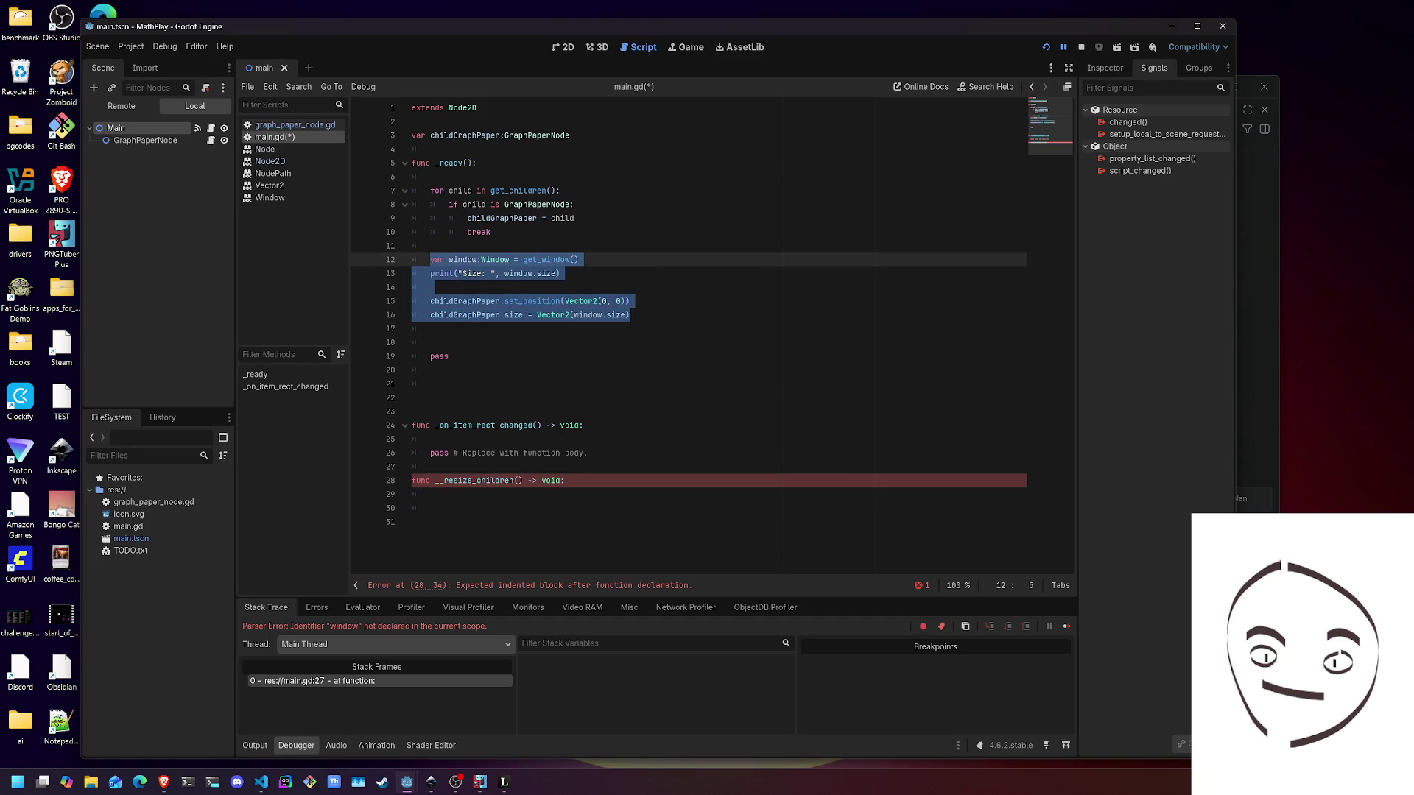
{"action": "key", "text": "BackSpace"}
{"action": "key", "text": "Down"}
{"action": "key", "text": "Down"}
{"action": "key", "text": "Down"}
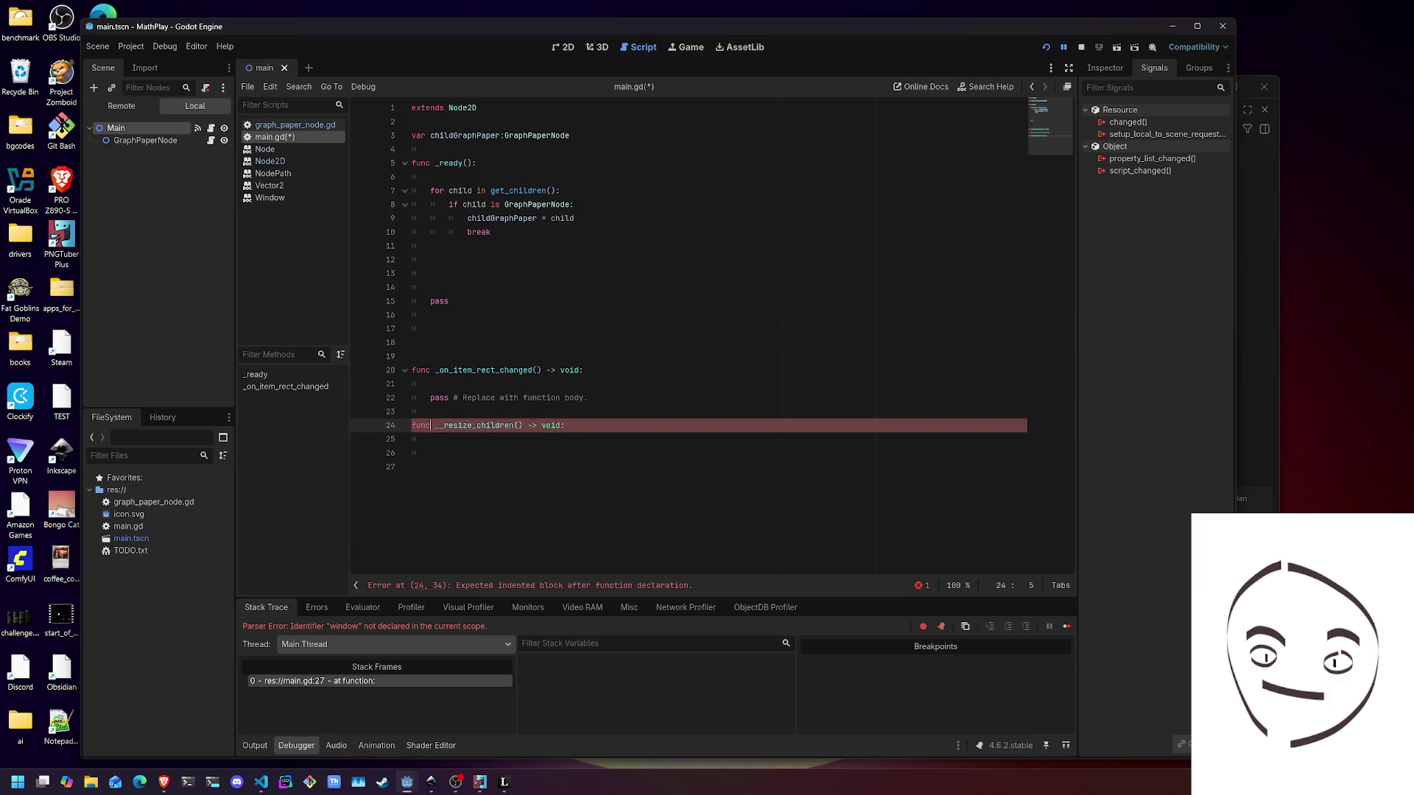
{"action": "key", "text": "Down"}
{"action": "key", "text": "ctrl+v"}
{"action": "key", "text": "Up"}
{"action": "key", "text": "Up"}
{"action": "key", "text": "Up"}
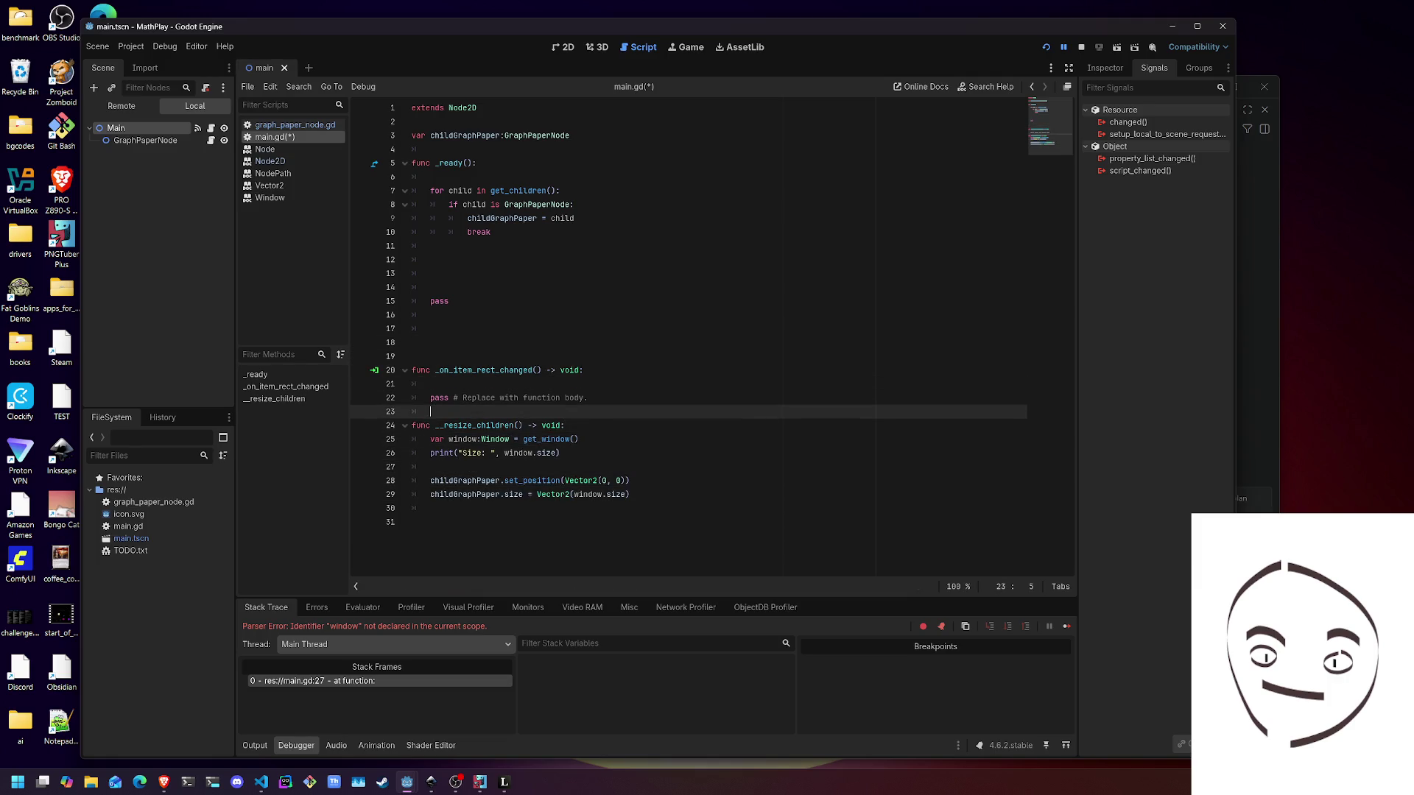
Call __resize_children() from _ready and save
{"action": "key", "text": "Up"}
{"action": "key", "text": "Up"}
{"action": "key", "text": "Up"}
{"action": "key", "text": "BackSpace"}
{"action": "key", "text": "BackSpace"}
{"action": "key", "text": "BackSpace"}
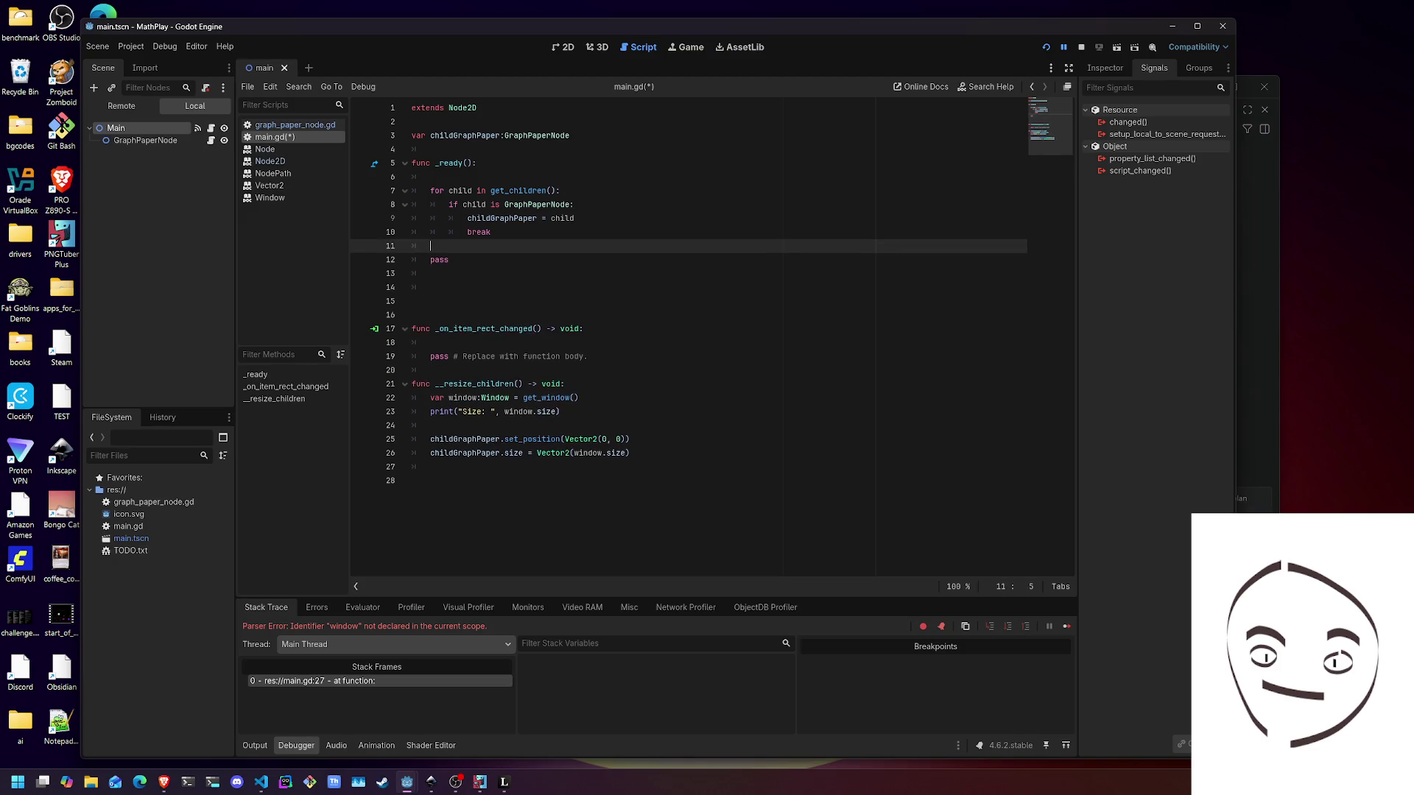
{"action": "type", "text": "__re"}
{"action": "key", "text": "Return"}
{"action": "key", "text": "ctrl+s"}
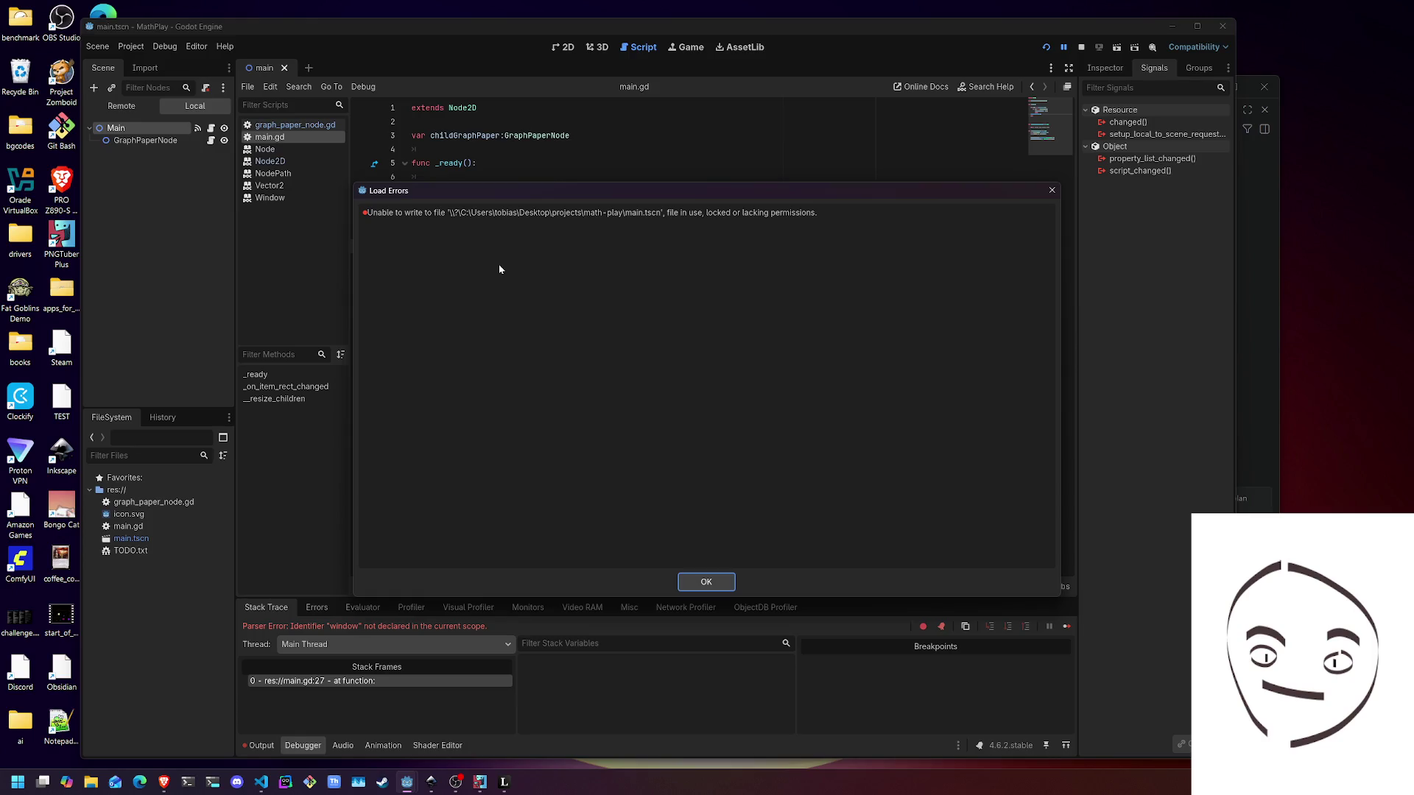
Stop the running game and delete the leftover pass and blank lines around _ready
{"action": "key", "text": "Return"}
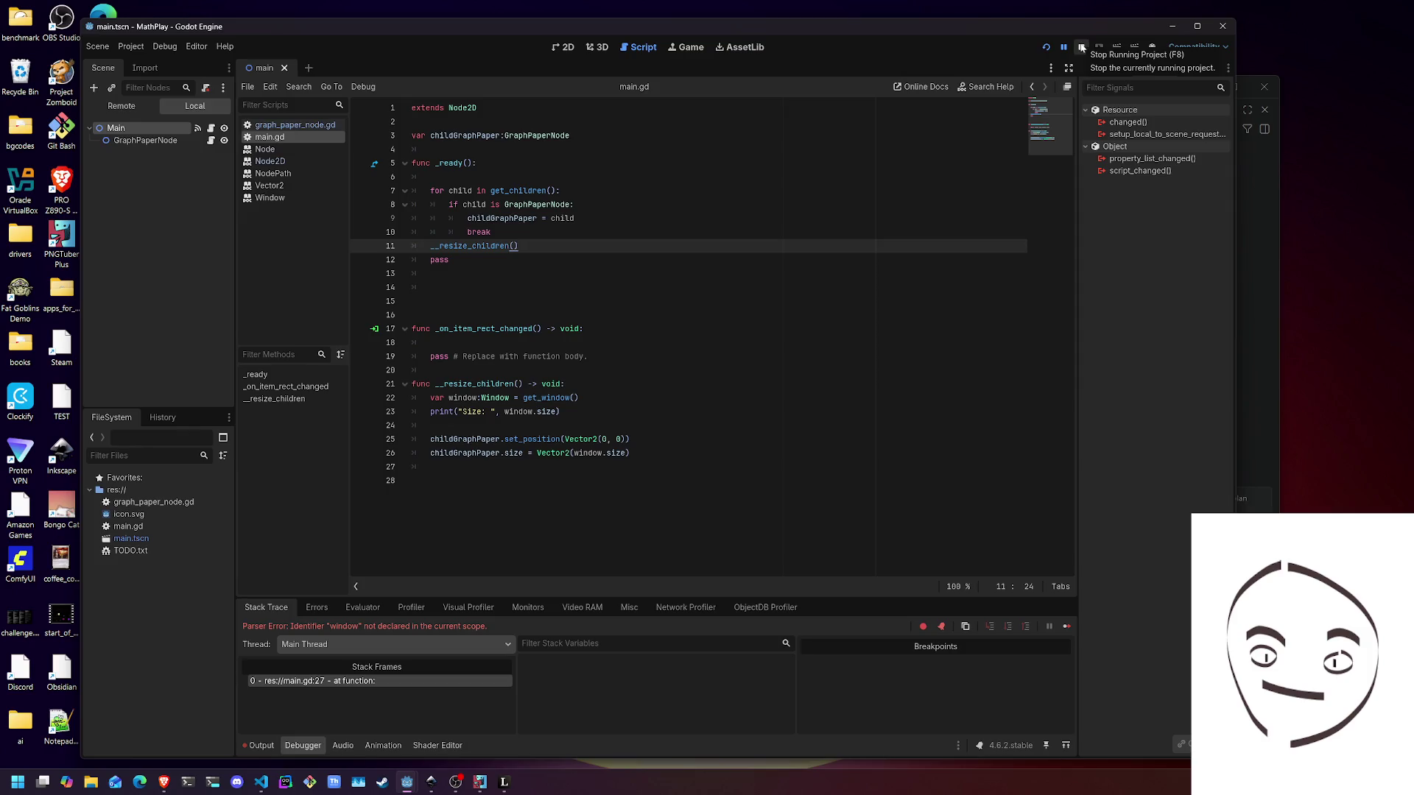
{"action": "key", "text": "F8"}
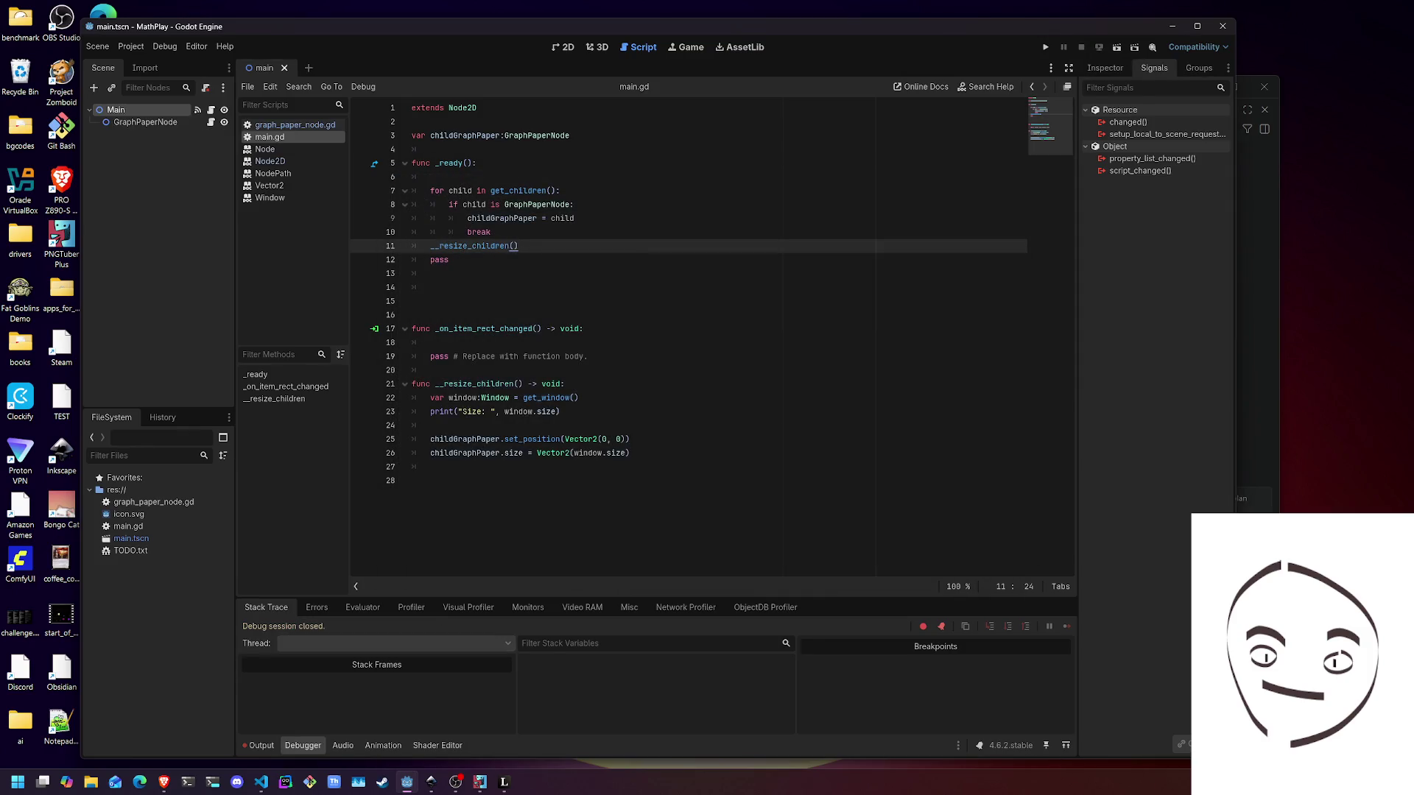
{"action": "key", "text": "Down"}
{"action": "key", "text": "shift+Home"}
{"action": "key", "text": "BackSpace"}
{"action": "key", "text": "BackSpace"}
{"action": "key", "text": "BackSpace"}
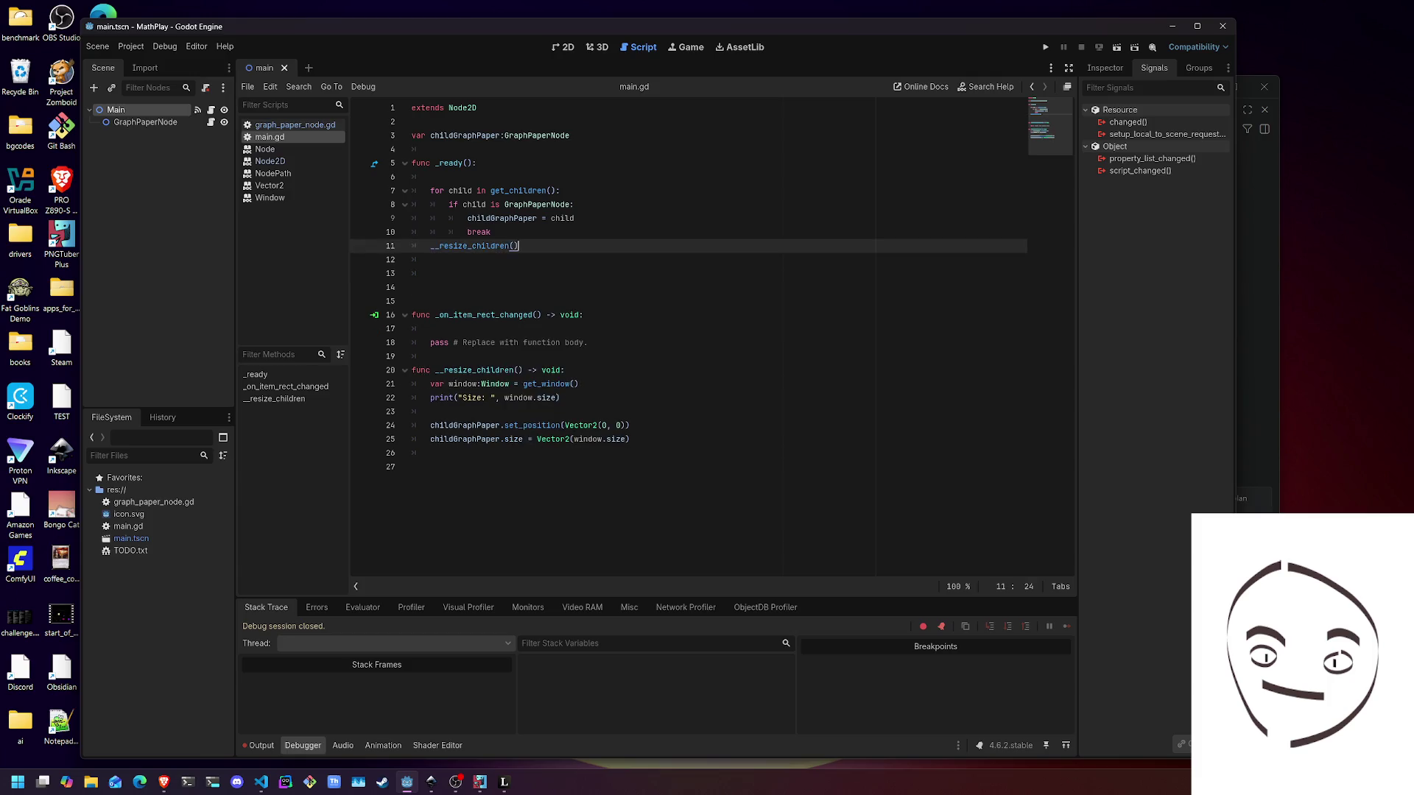
{"action": "key", "text": "Down"}
{"action": "key", "text": "Down"}
{"action": "key", "text": "Down"}
{"action": "key", "text": "Up"}
{"action": "key", "text": "Delete"}
{"action": "key", "text": "Delete"}
{"action": "key", "text": "Up"}
{"action": "key", "text": "shift+Home"}
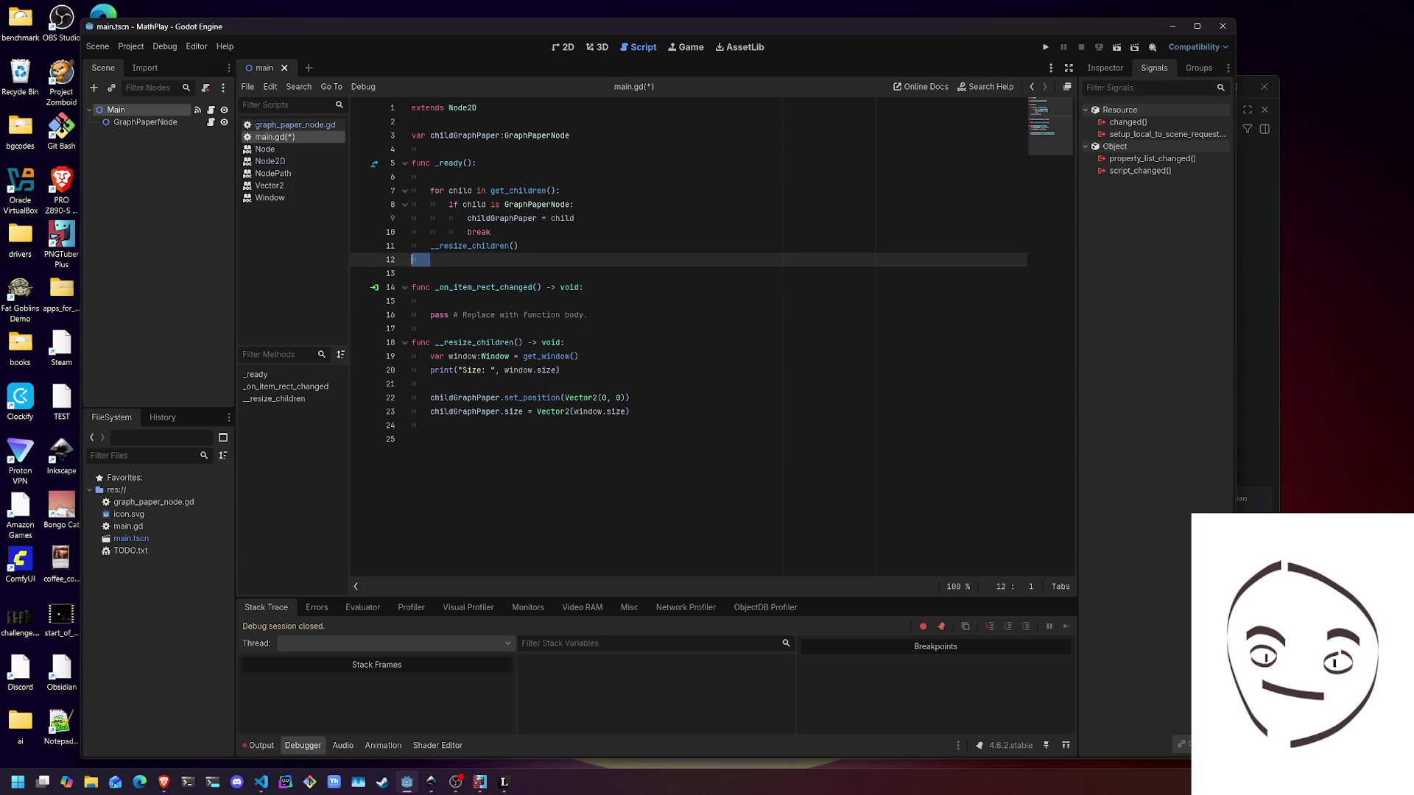
{"action": "key", "text": "BackSpace"}
{"action": "key", "text": "BackSpace"}
{"action": "key", "text": "Down"}
{"action": "key", "text": "Down"}
{"action": "key", "text": "Down"}
{"action": "key", "text": "Up"}
{"action": "key", "text": "Up"}
{"action": "key", "text": "Up"}
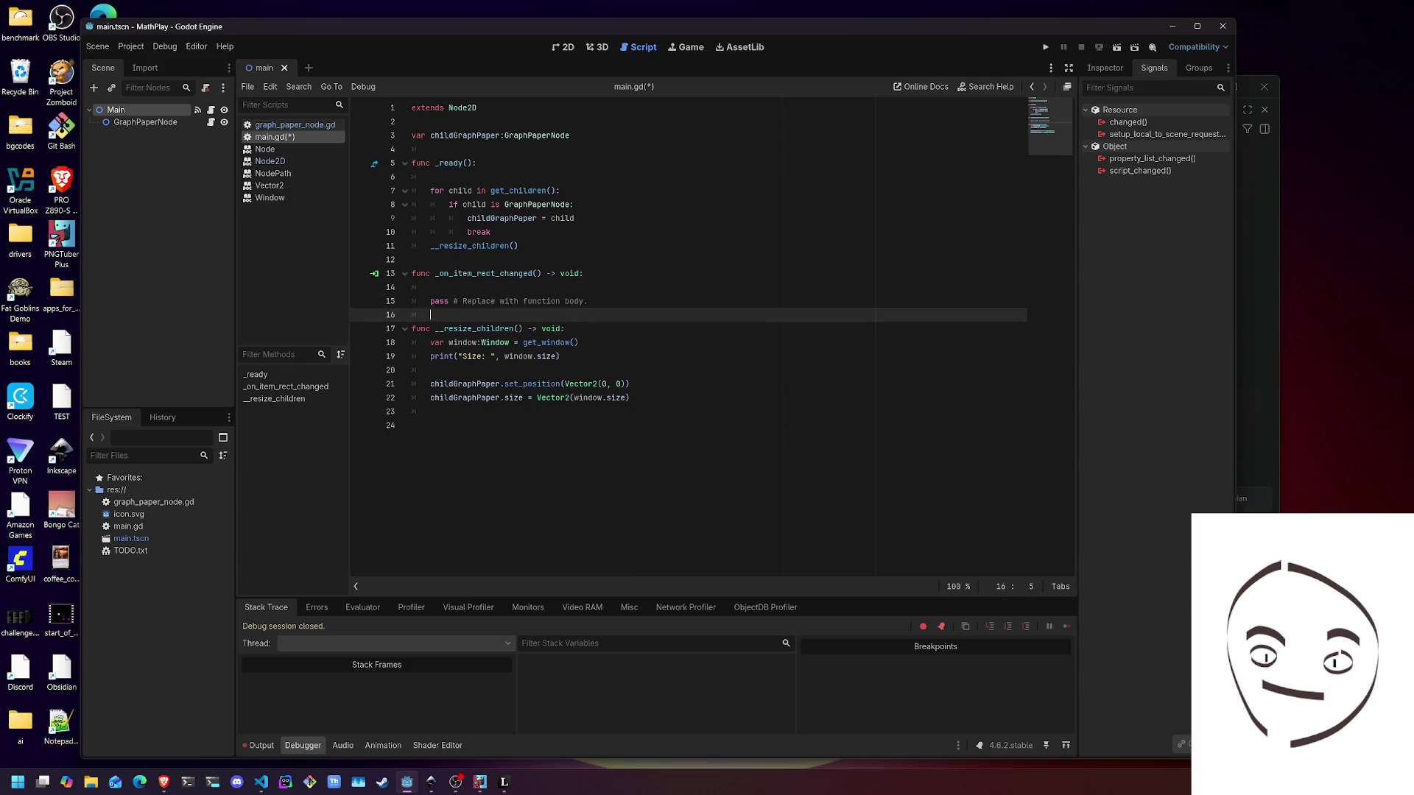
Make _on_item_rect_changed call __resize_children() instead of pass, save main.gd, and run the game
{"action": "left_click", "coordinate": [431, 287]}
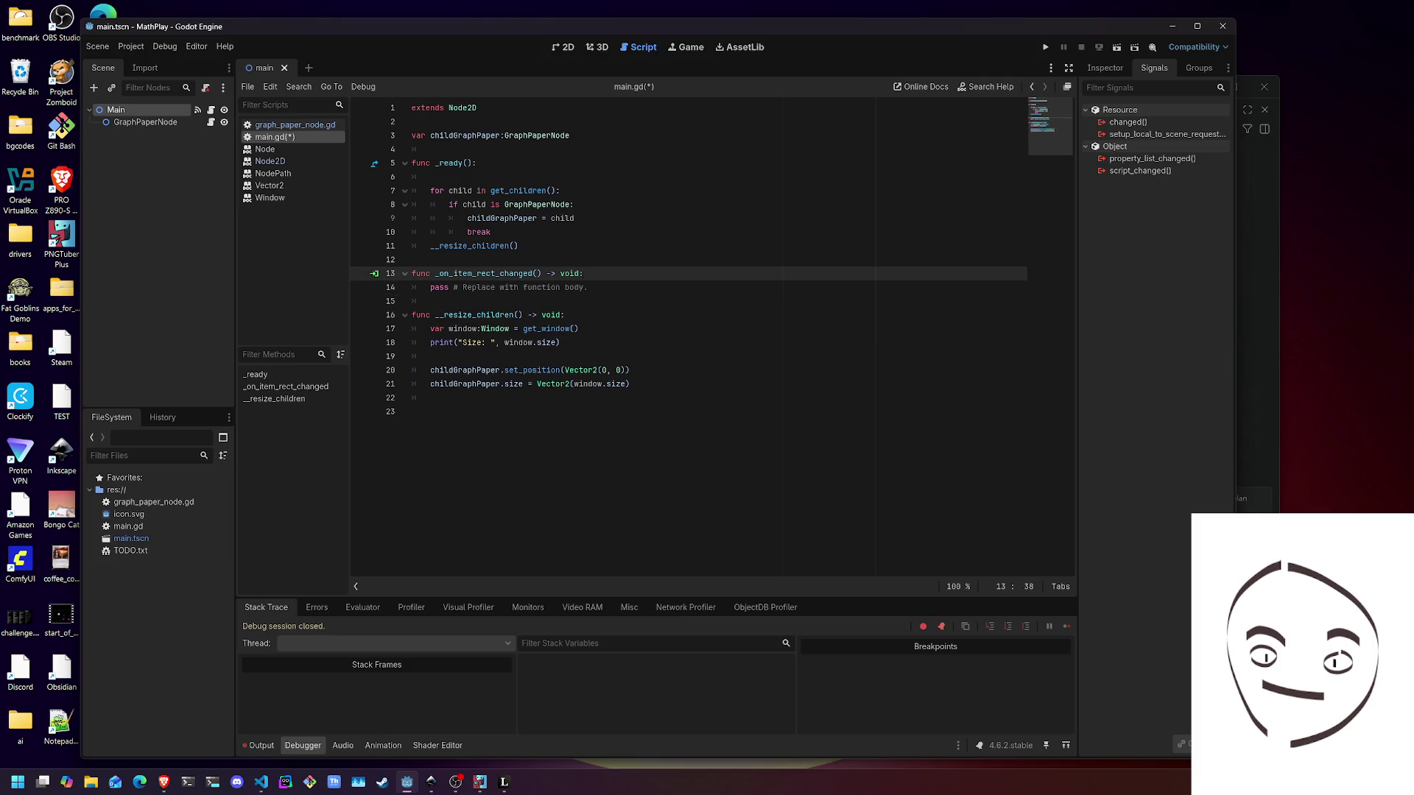
{"action": "type", "text": "__re"}
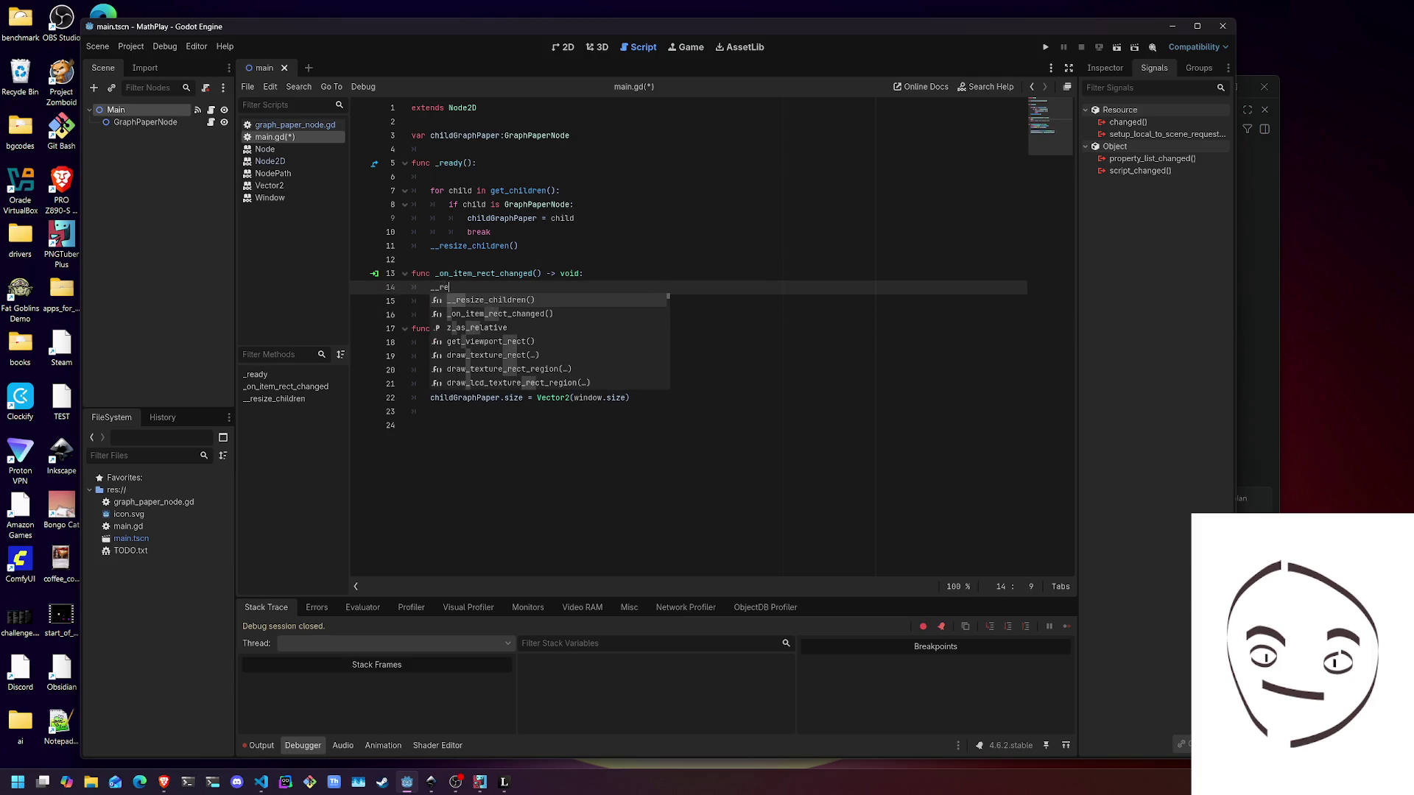
{"action": "key", "text": "Return"}
{"action": "key", "text": "ctrl+s"}
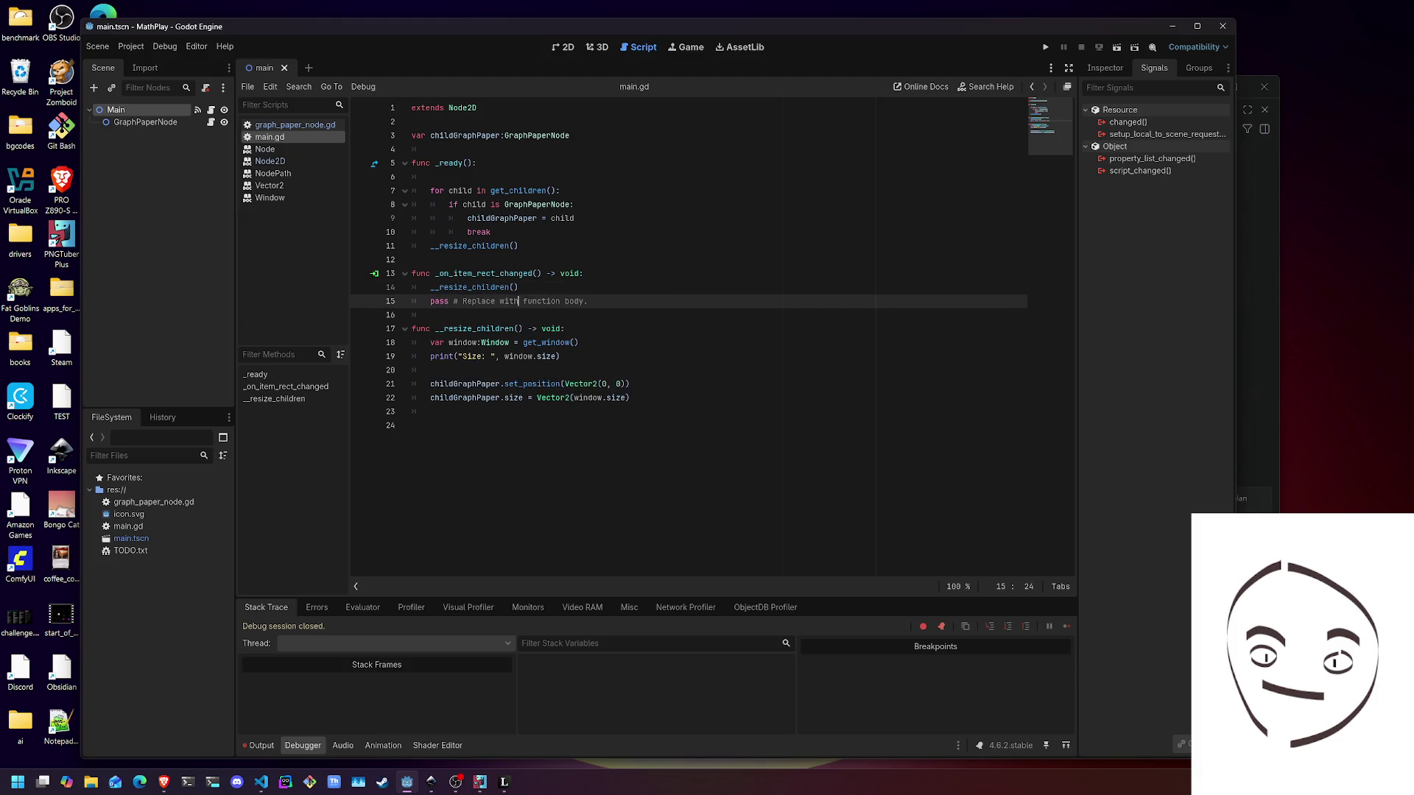
{"action": "key", "text": "Down"}
{"action": "key", "text": "End"}
{"action": "key", "text": "shift+Home"}
{"action": "key", "text": "BackSpace"}
{"action": "key", "text": "BackSpace"}
{"action": "key", "text": "BackSpace"}
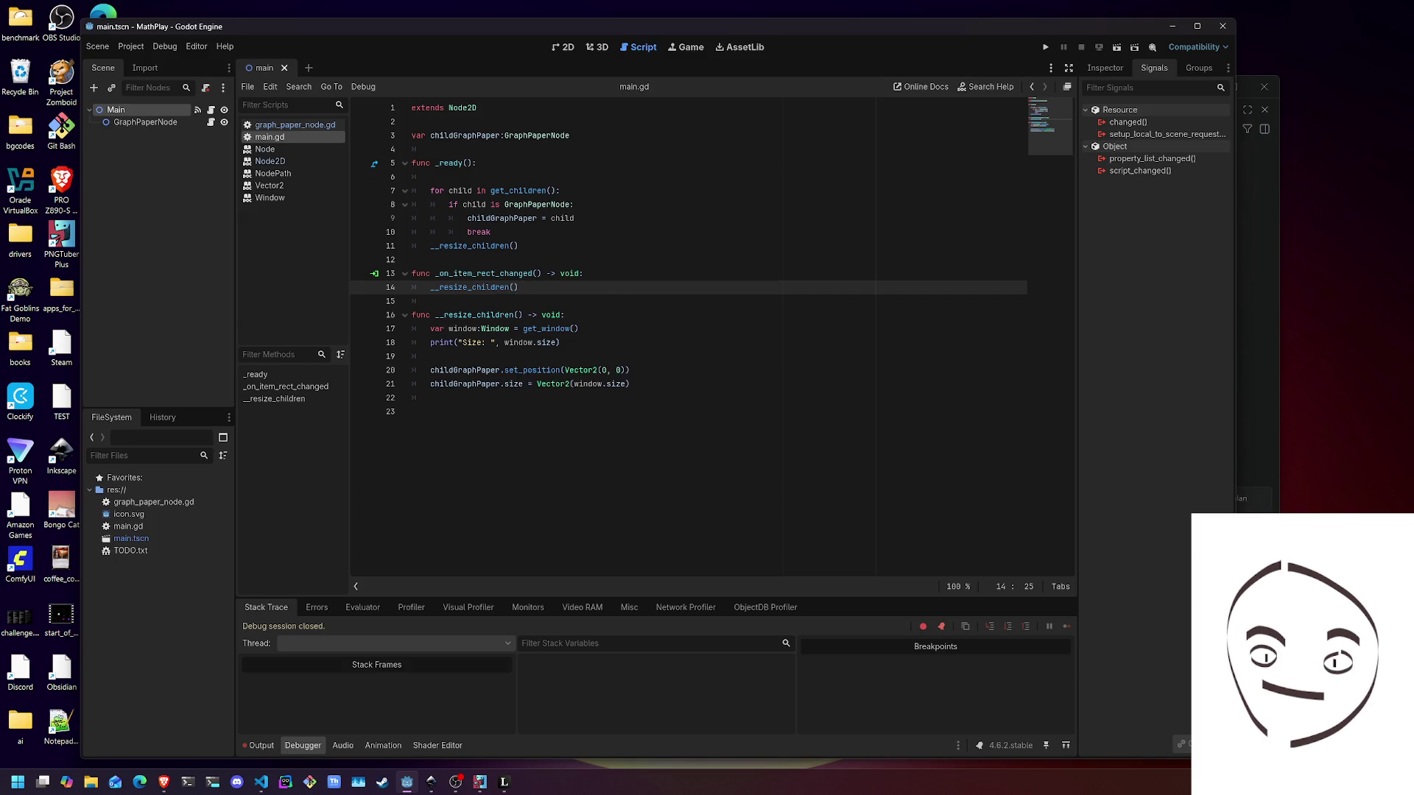
{"action": "key", "text": "F5"}
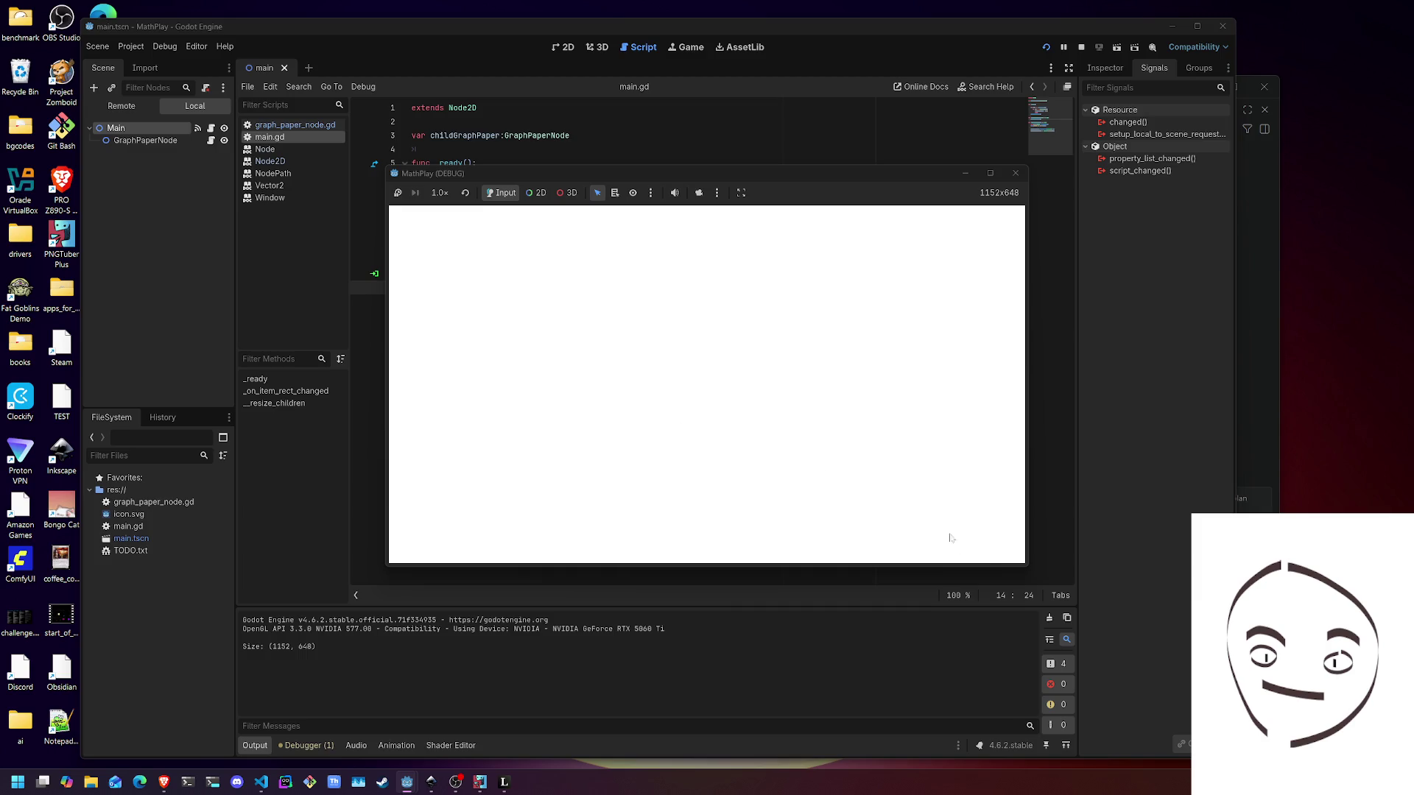
Resize and reposition the running MathPlay window several times, then close it
{"action": "mouse_move", "coordinate": [1023, 564]}
{"action": "left_mouse_down"}
{"action": "mouse_move", "coordinate": [1082, 594]}
{"action": "mouse_move", "coordinate": [947, 591]}
{"action": "mouse_move", "coordinate": [1116, 507]}
{"action": "mouse_move", "coordinate": [634, 433]}
{"action": "mouse_move", "coordinate": [748, 470]}
{"action": "mouse_move", "coordinate": [1014, 506]}
{"action": "left_mouse_up"}
{"action": "mouse_move", "coordinate": [859, 568]}
{"action": "left_mouse_down"}
{"action": "mouse_move", "coordinate": [855, 757]}
{"action": "mouse_move", "coordinate": [795, 584]}
{"action": "mouse_move", "coordinate": [801, 685]}
{"action": "mouse_move", "coordinate": [874, 751]}
{"action": "left_mouse_up"}
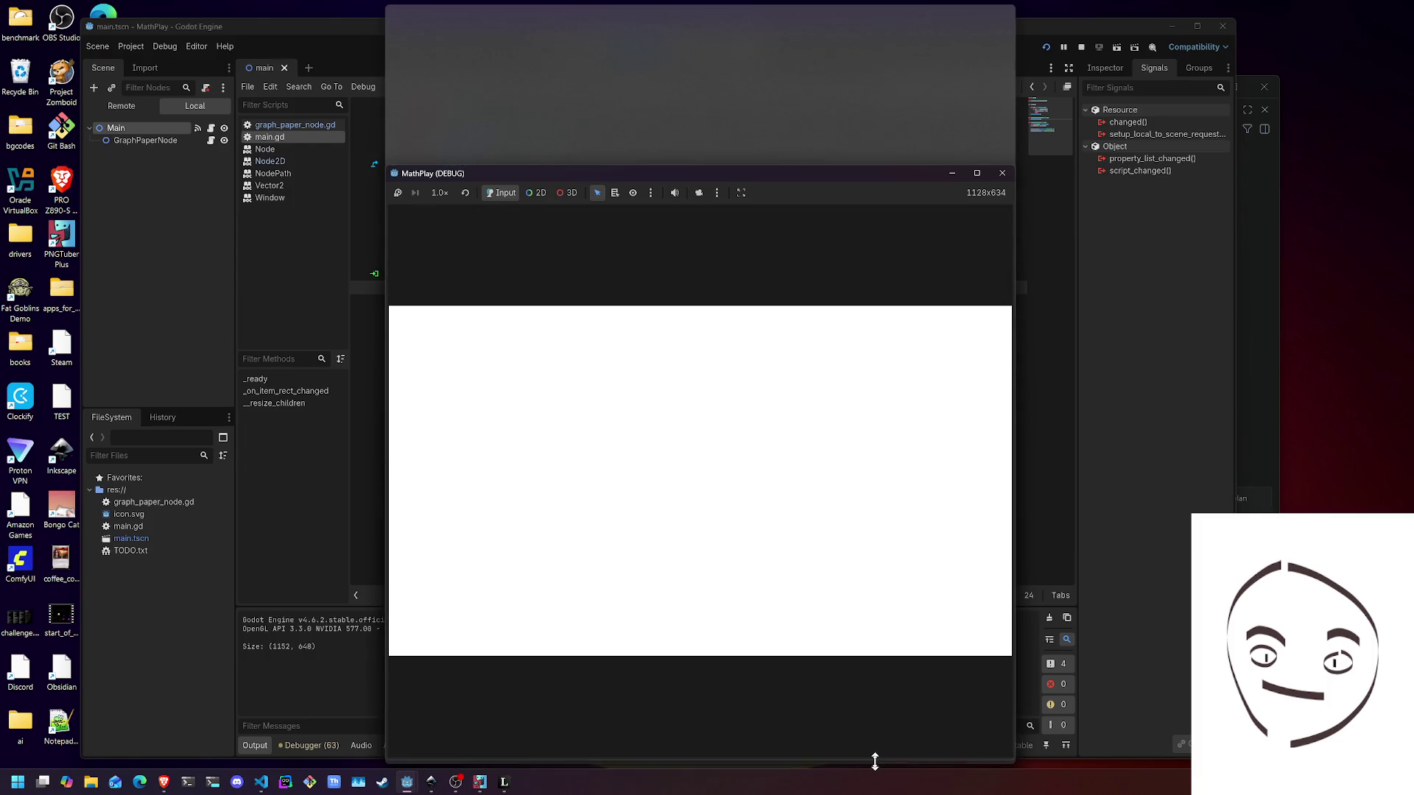
{"action": "left_click_drag", "start_coordinate": [741, 173], "coordinate": [611, 68]}
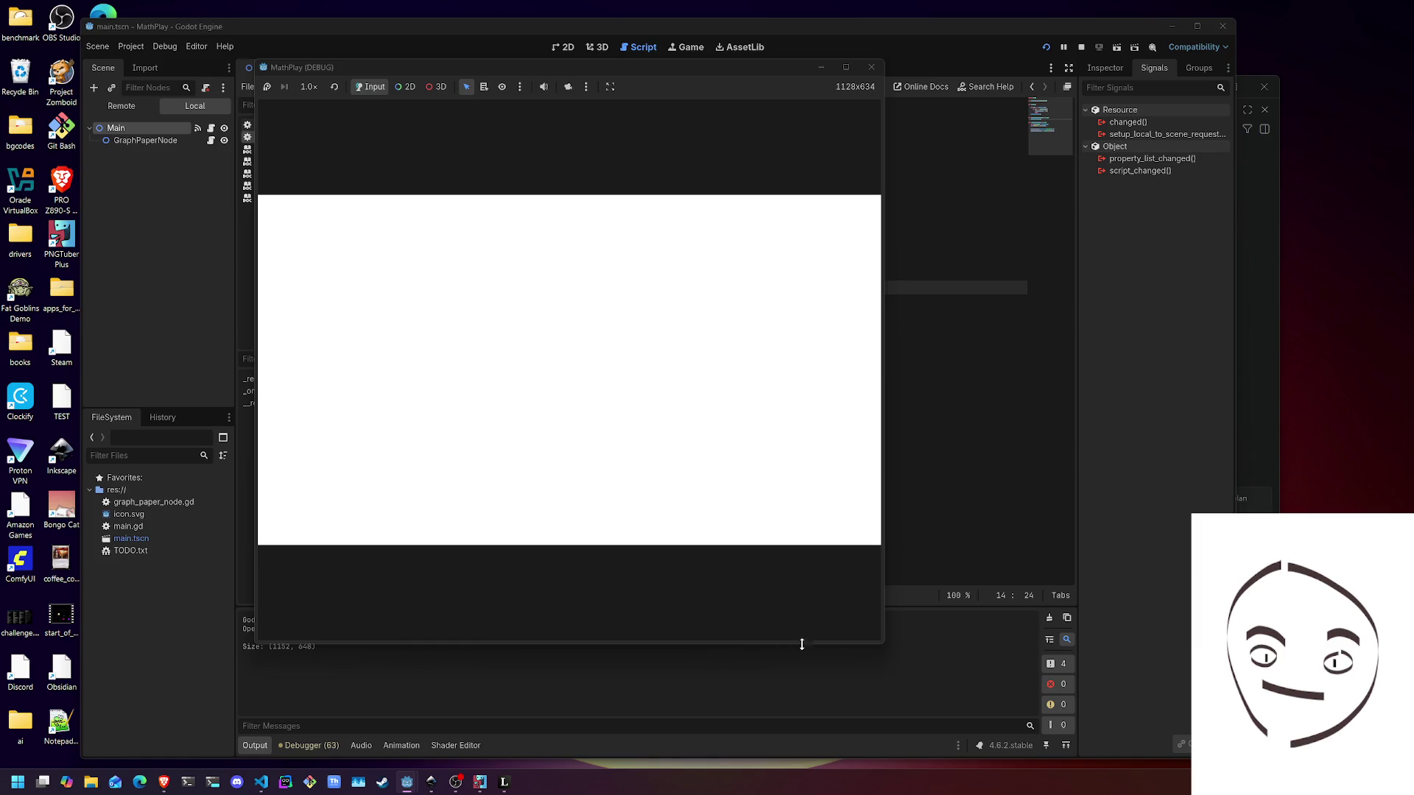
{"action": "left_click_drag", "start_coordinate": [890, 602], "coordinate": [1368, 602]}
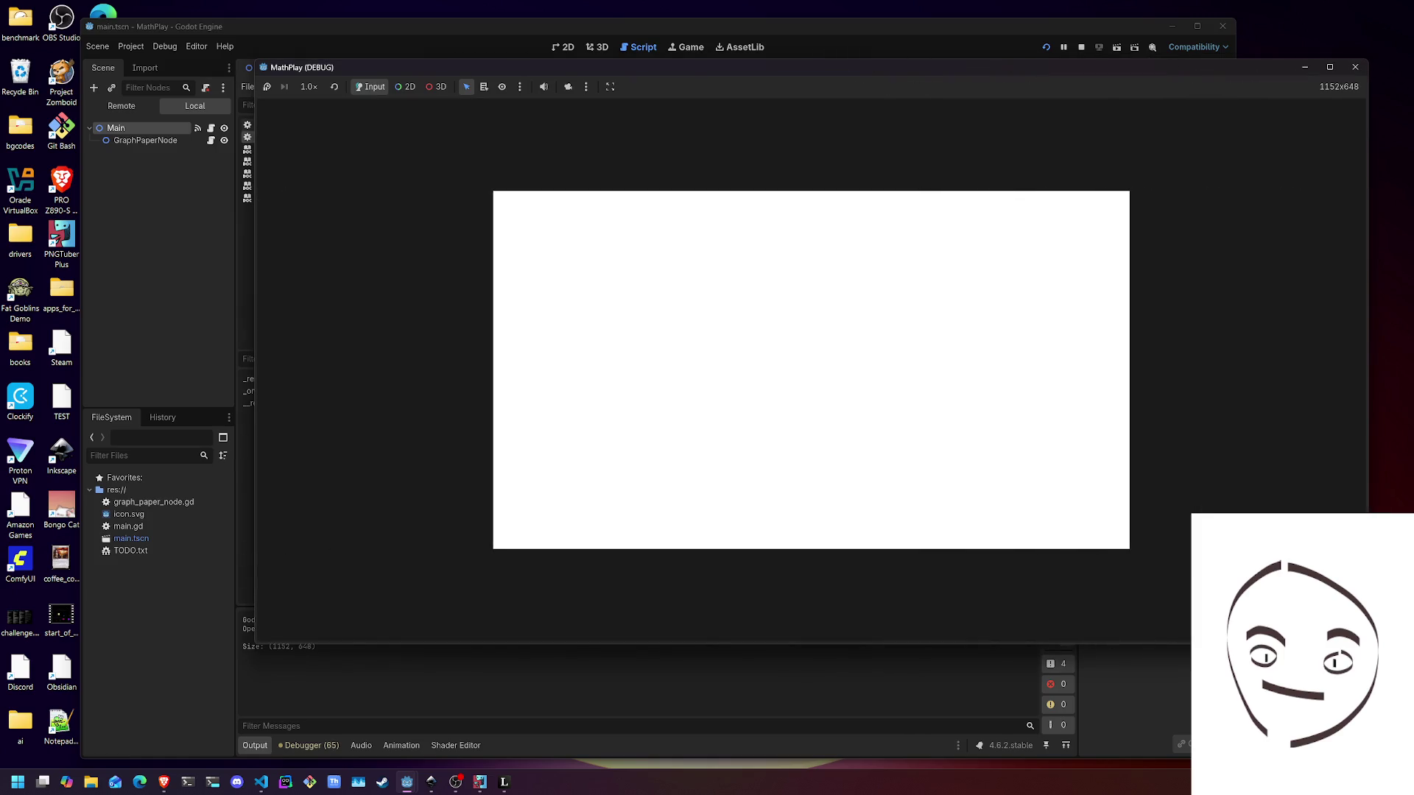
{"action": "left_click", "coordinate": [640, 243]}
{"action": "mouse_move", "coordinate": [253, 319]}
{"action": "left_mouse_down"}
{"action": "mouse_move", "coordinate": [695, 353]}
{"action": "mouse_move", "coordinate": [669, 368]}
{"action": "mouse_move", "coordinate": [175, 364]}
{"action": "mouse_move", "coordinate": [979, 385]}
{"action": "mouse_move", "coordinate": [133, 359]}
{"action": "mouse_move", "coordinate": [170, 347]}
{"action": "mouse_move", "coordinate": [247, 369]}
{"action": "left_mouse_up"}
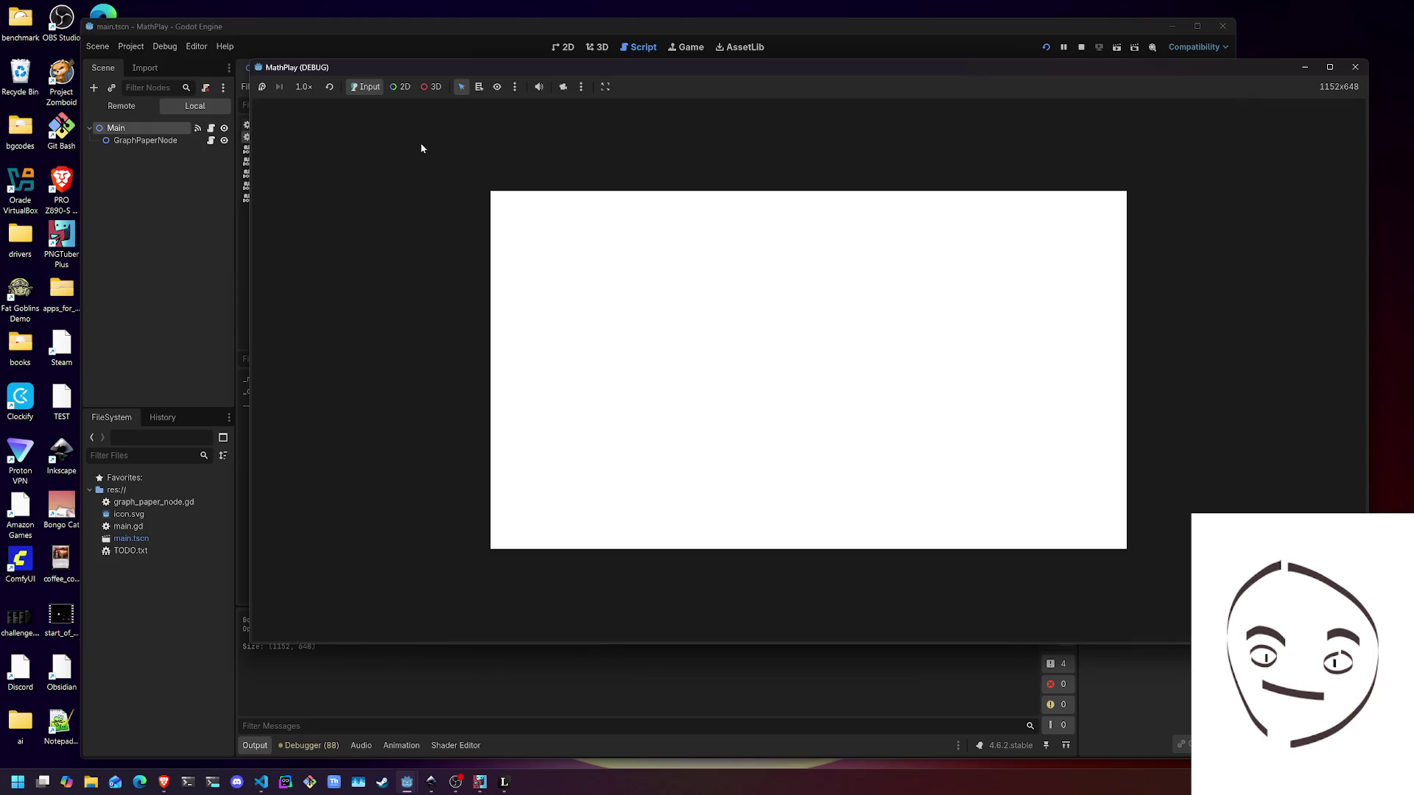
{"action": "left_click", "coordinate": [1355, 67]}
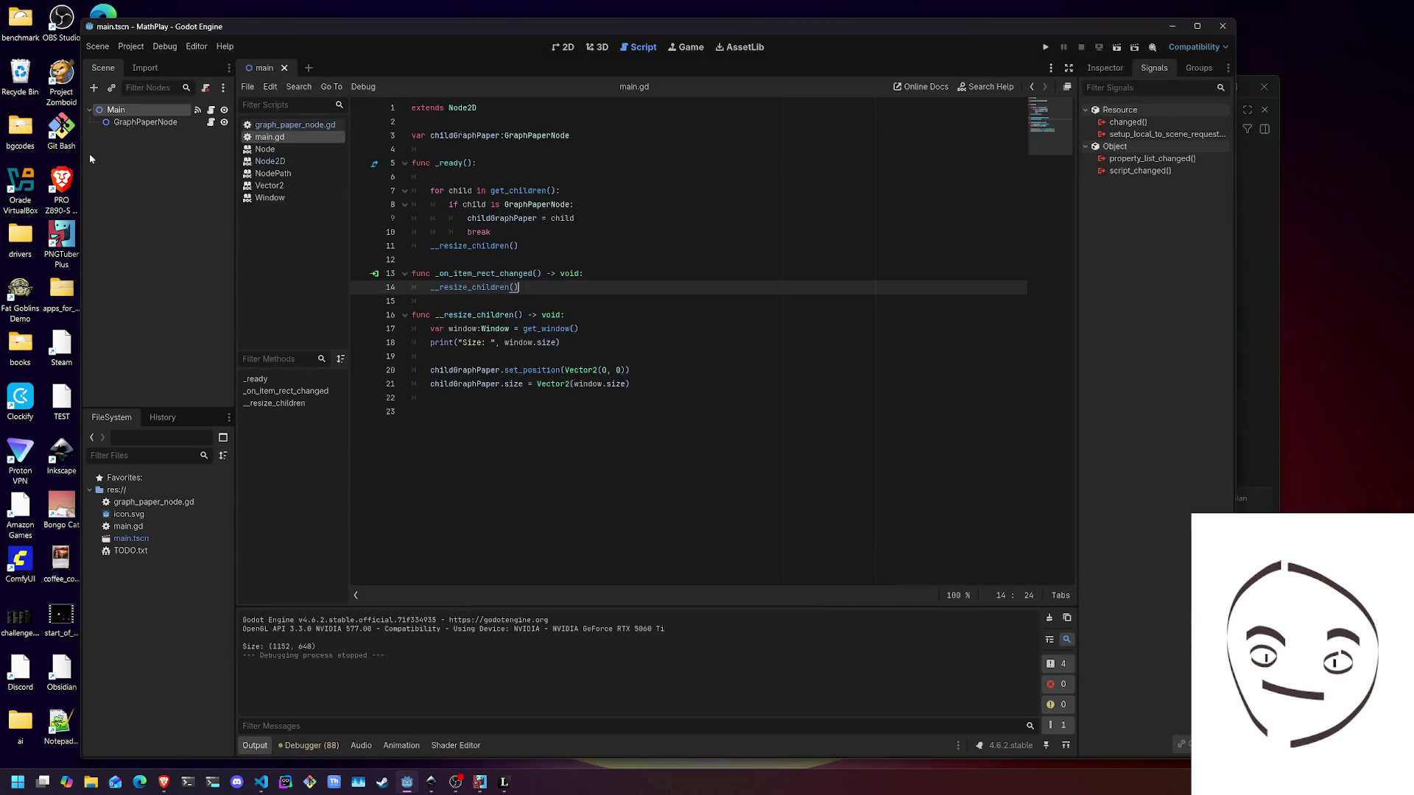
In Project Settings > Display > Window, check the Mode and Initial Position options, keeping Center of Primary Screen
{"action": "left_click", "coordinate": [129, 49]}
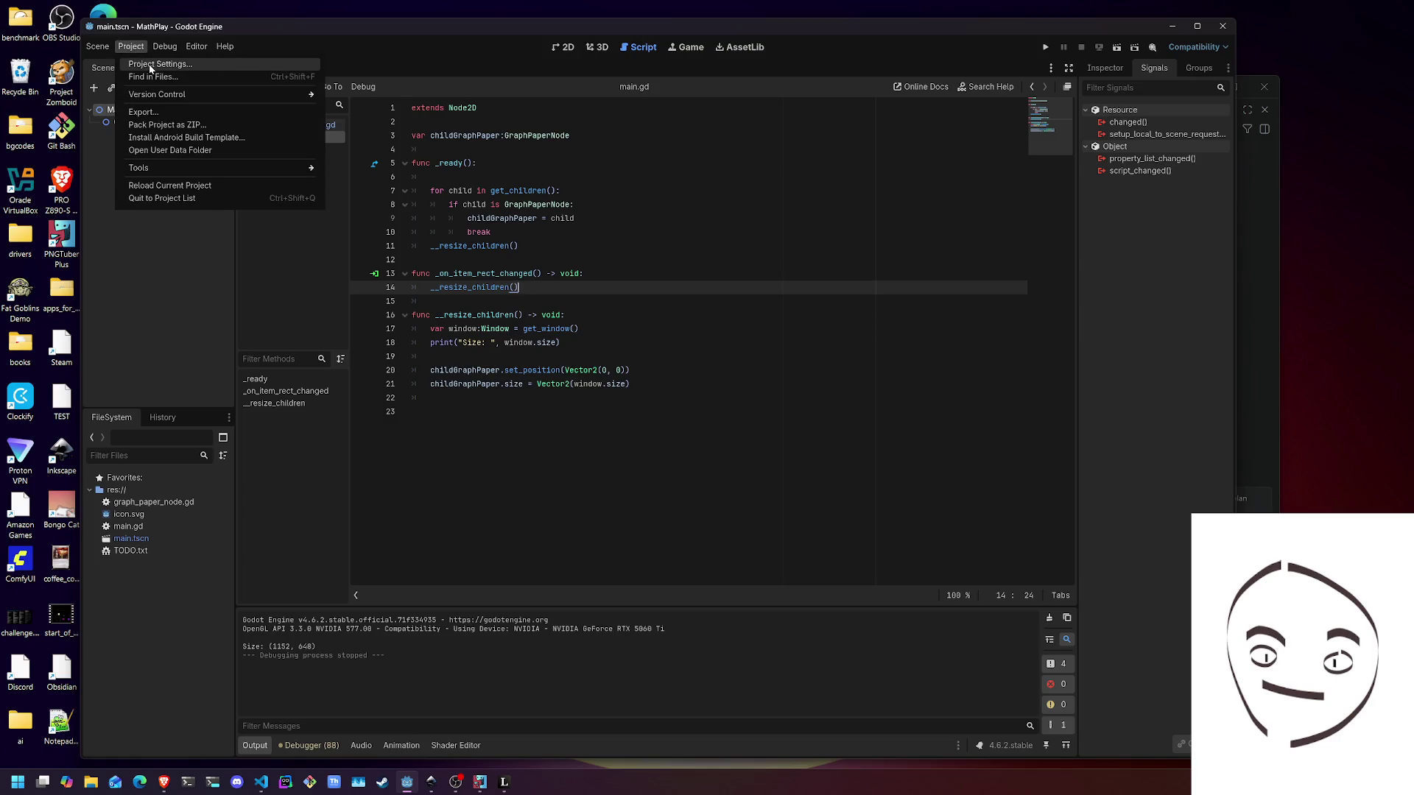
{"action": "left_click", "coordinate": [150, 66]}
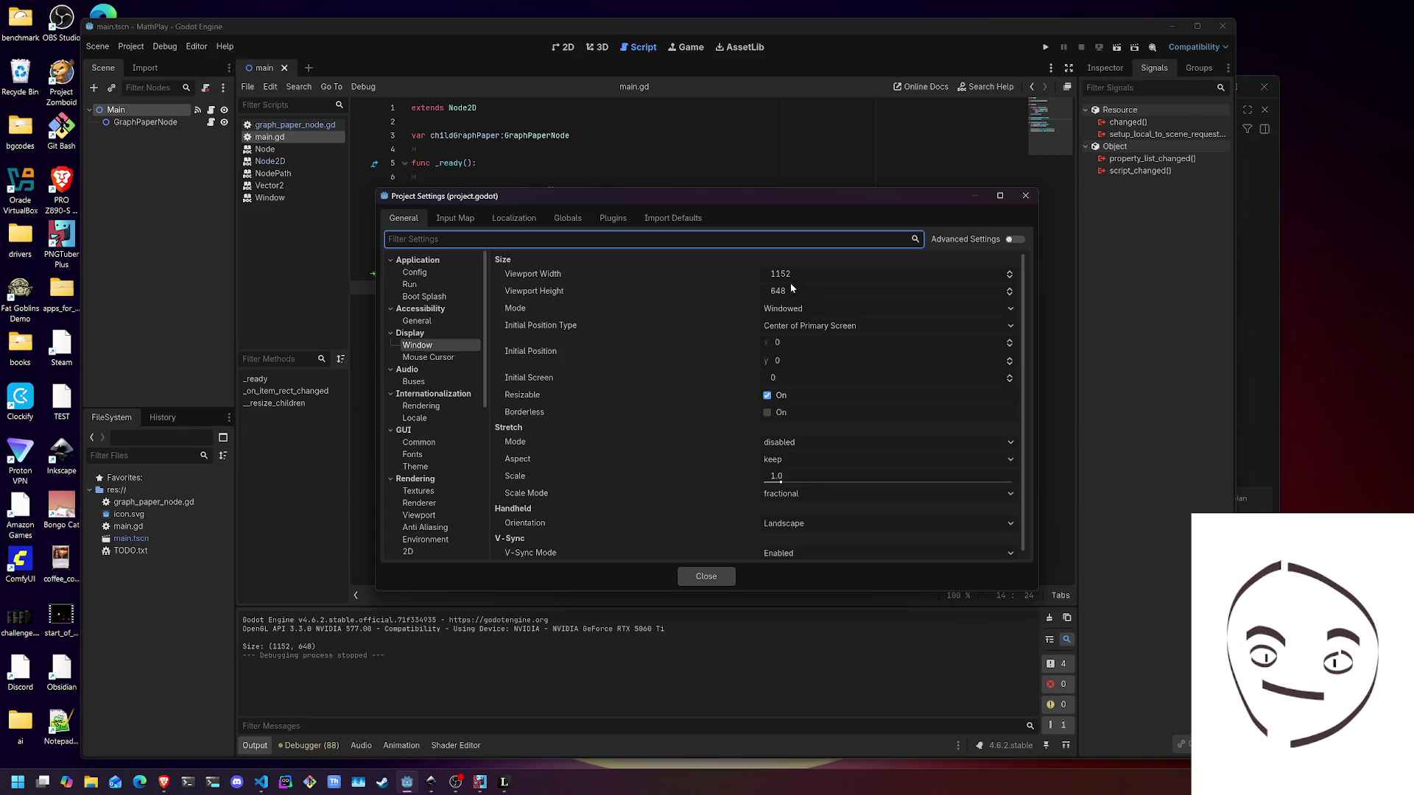
{"action": "left_click", "coordinate": [808, 328]}
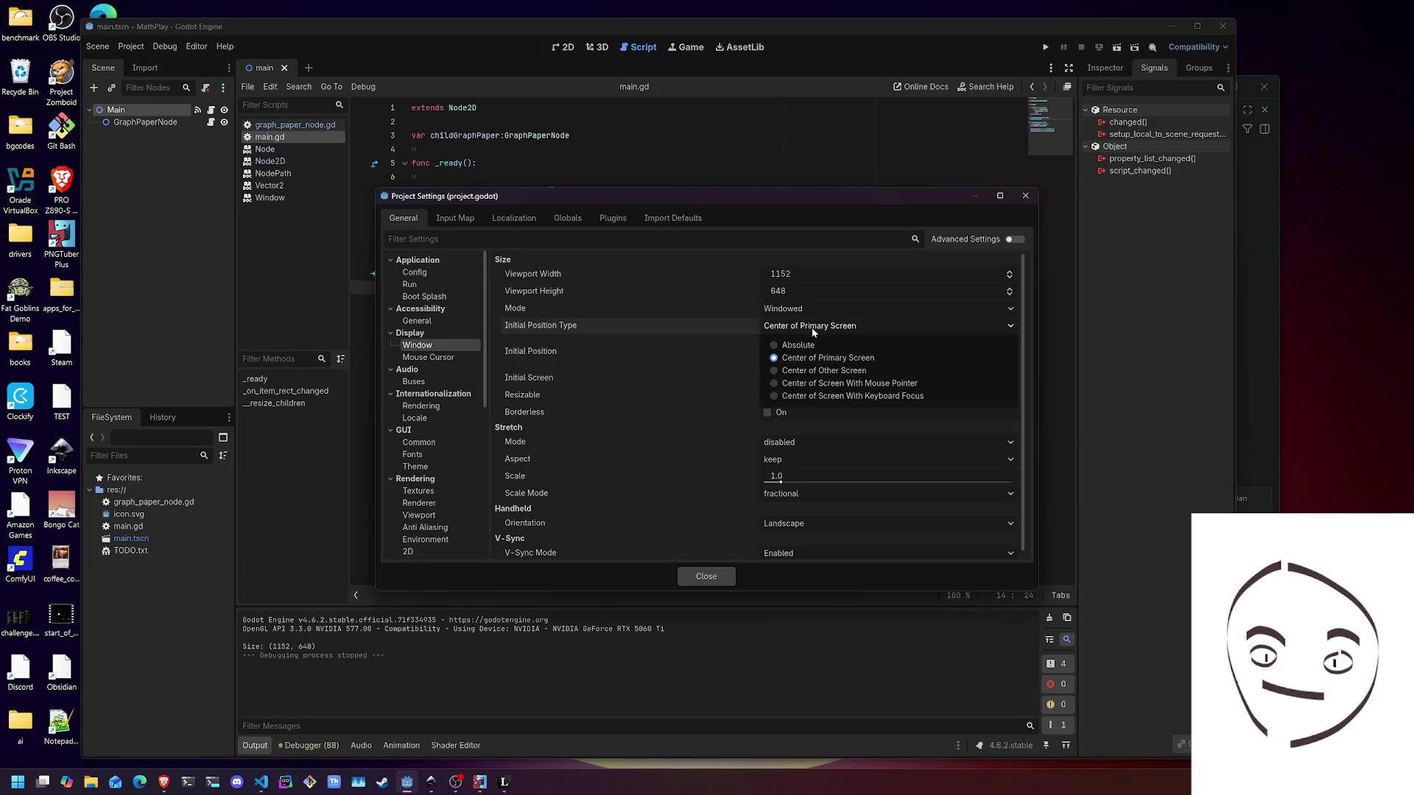
{"action": "left_click", "coordinate": [813, 329]}
{"action": "left_click", "coordinate": [807, 307]}
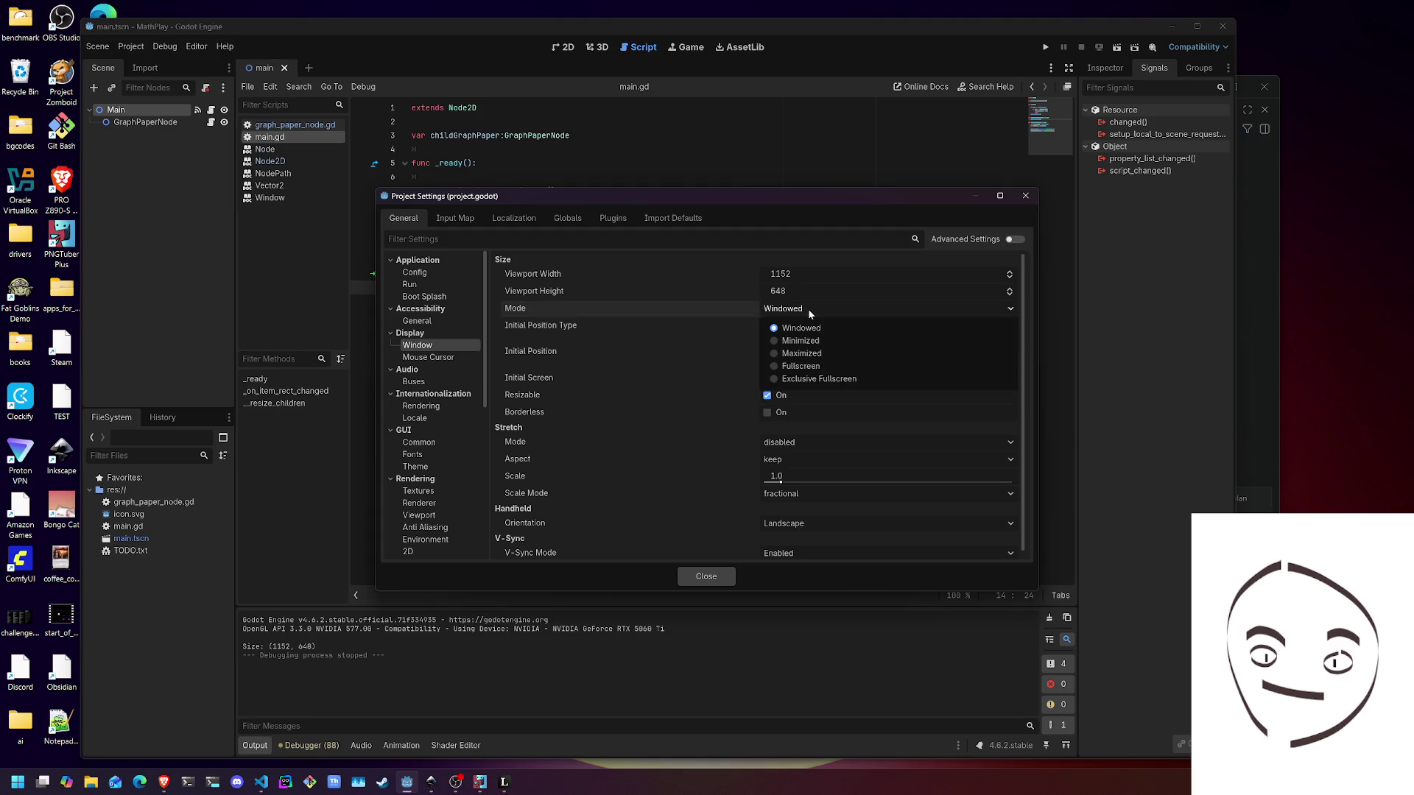
{"action": "left_click", "coordinate": [807, 308]}
{"action": "left_click", "coordinate": [805, 311]}
{"action": "left_click", "coordinate": [805, 311]}
{"action": "left_click", "coordinate": [805, 325]}
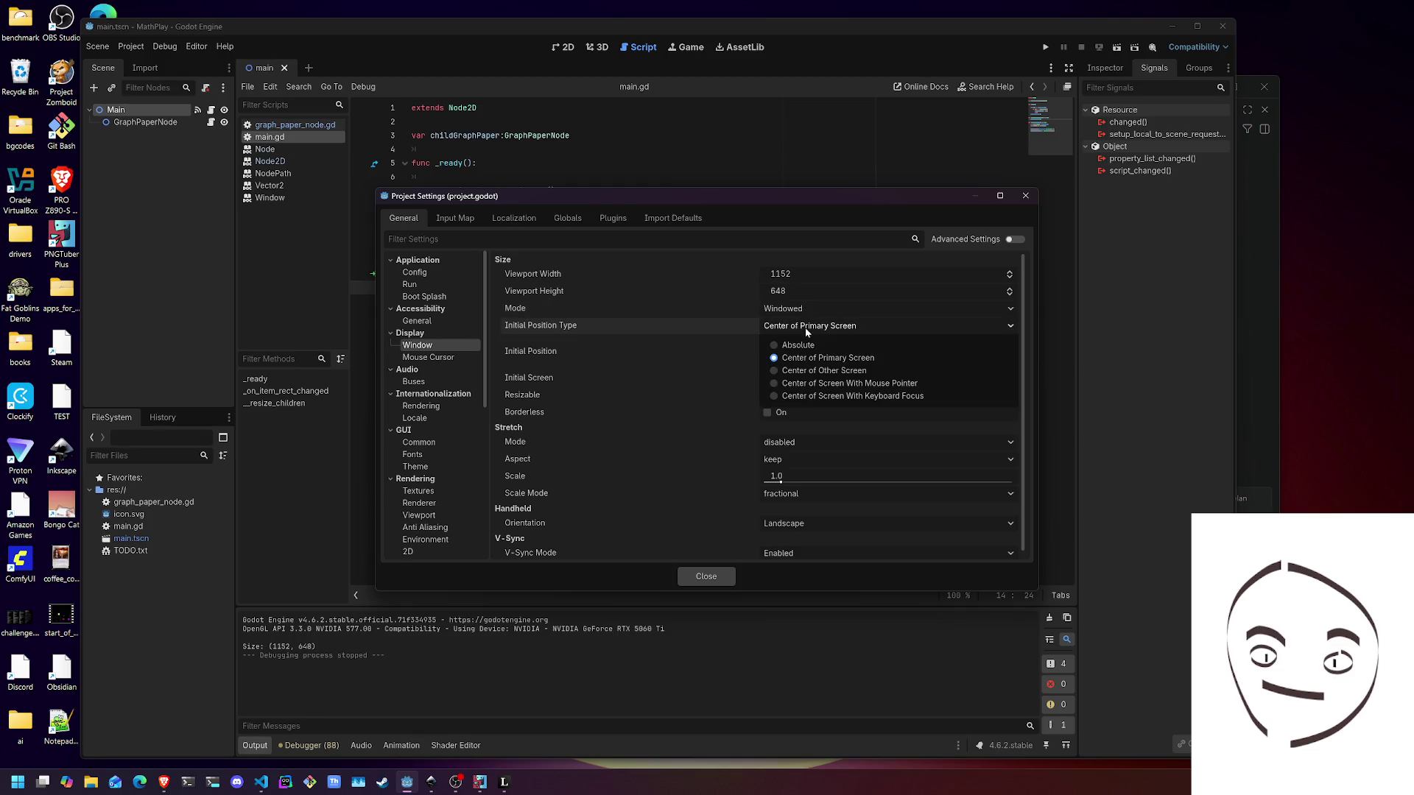
{"action": "left_click", "coordinate": [805, 329]}
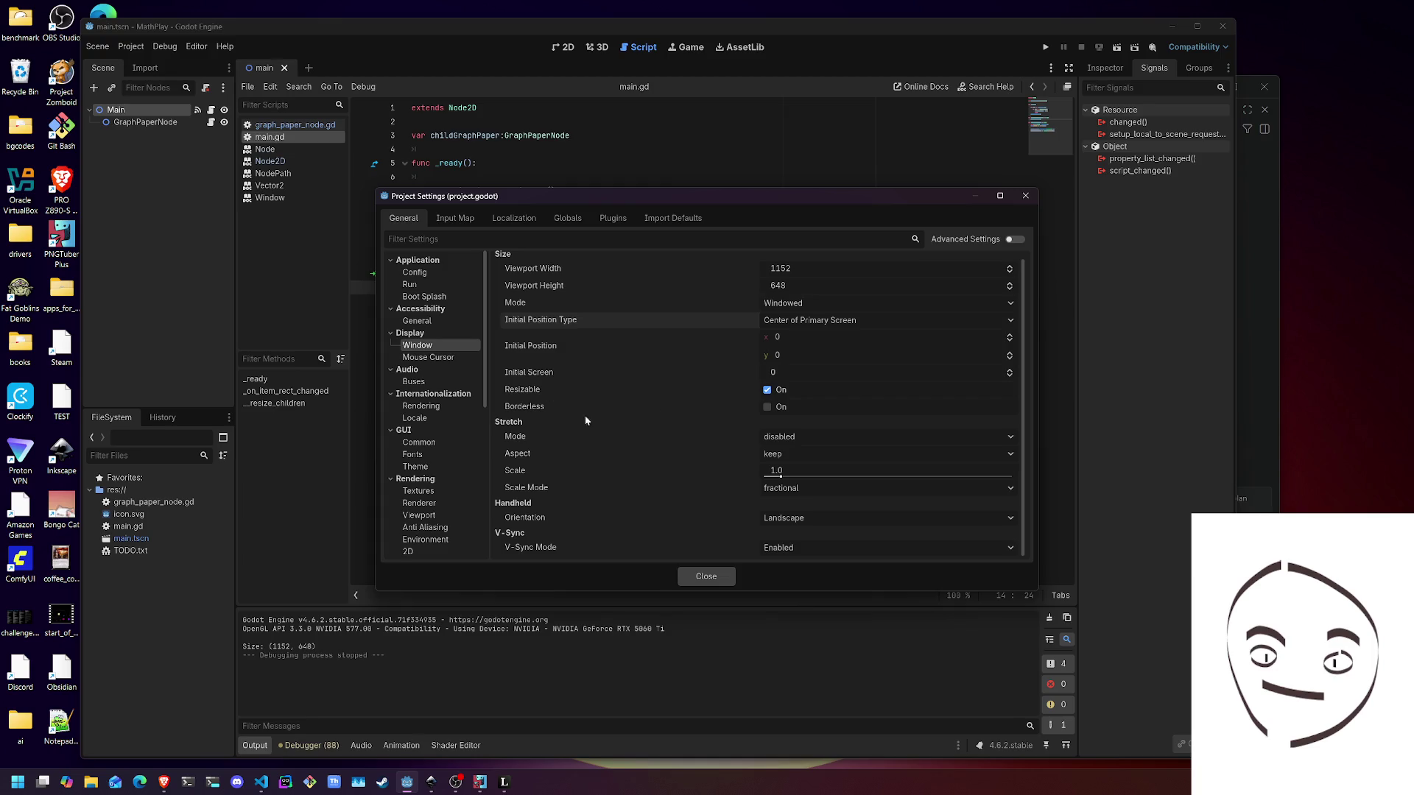
{"action": "left_click", "coordinate": [803, 437]}
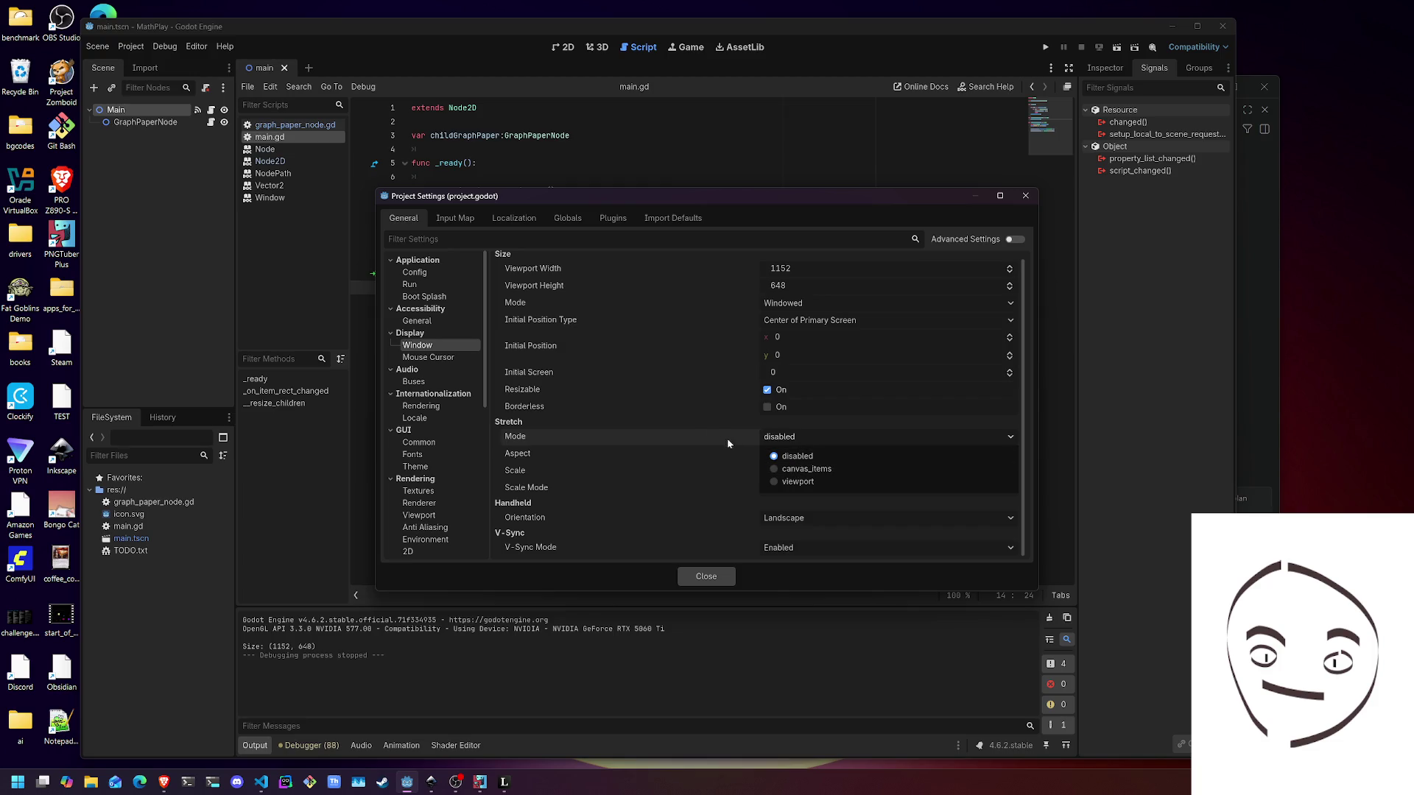
{"action": "left_click", "coordinate": [617, 434]}
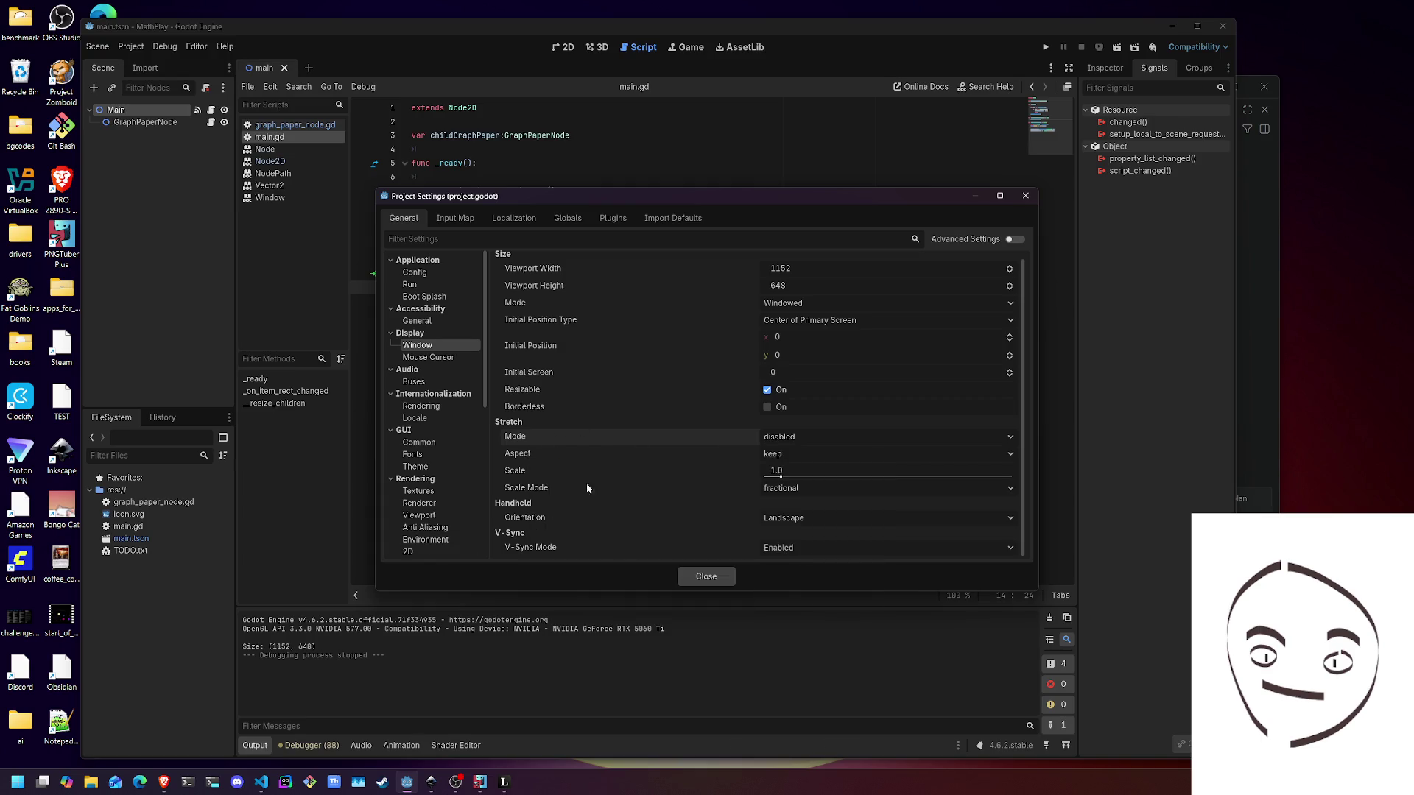
{"action": "left_click", "coordinate": [792, 489]}
{"action": "left_click", "coordinate": [725, 486]}
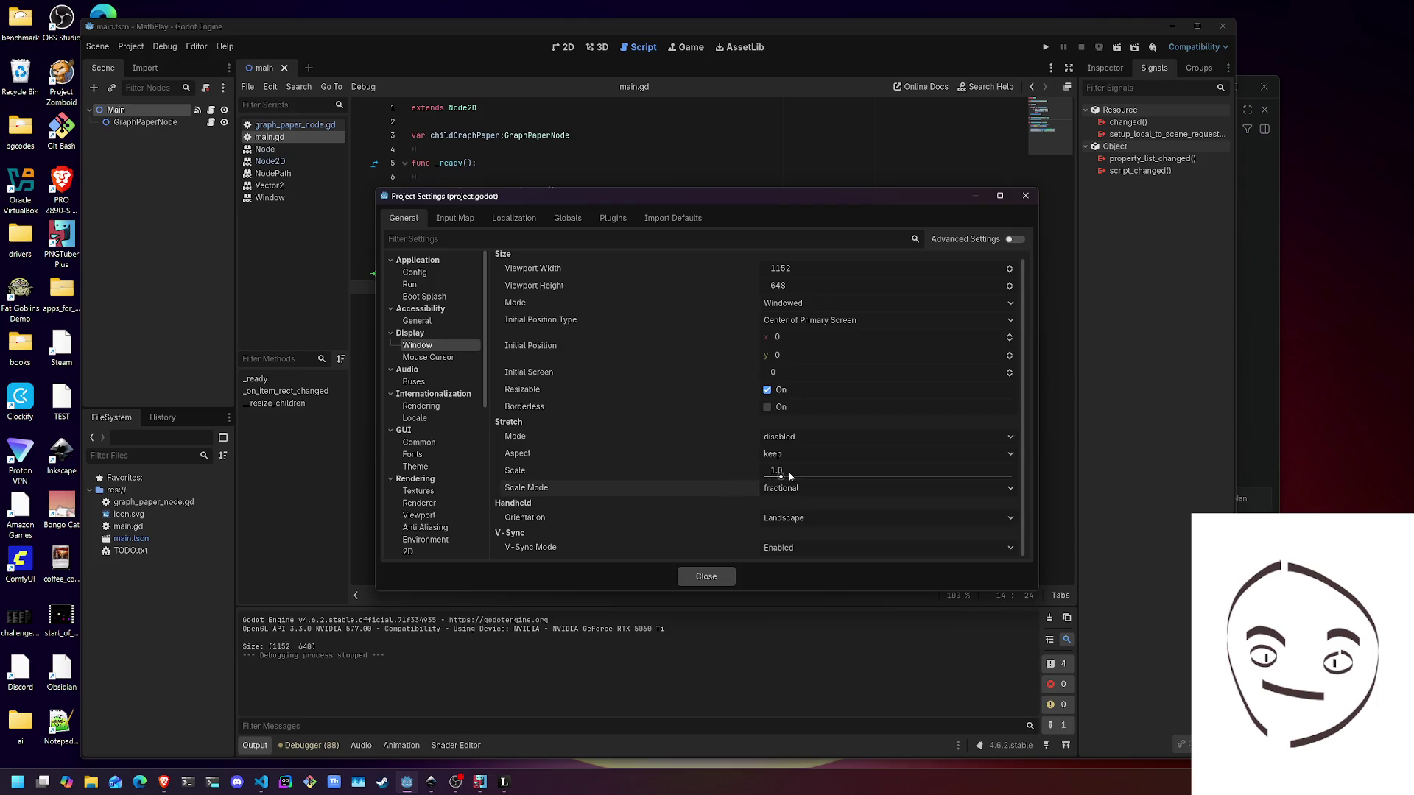
{"action": "left_click", "coordinate": [779, 457]}
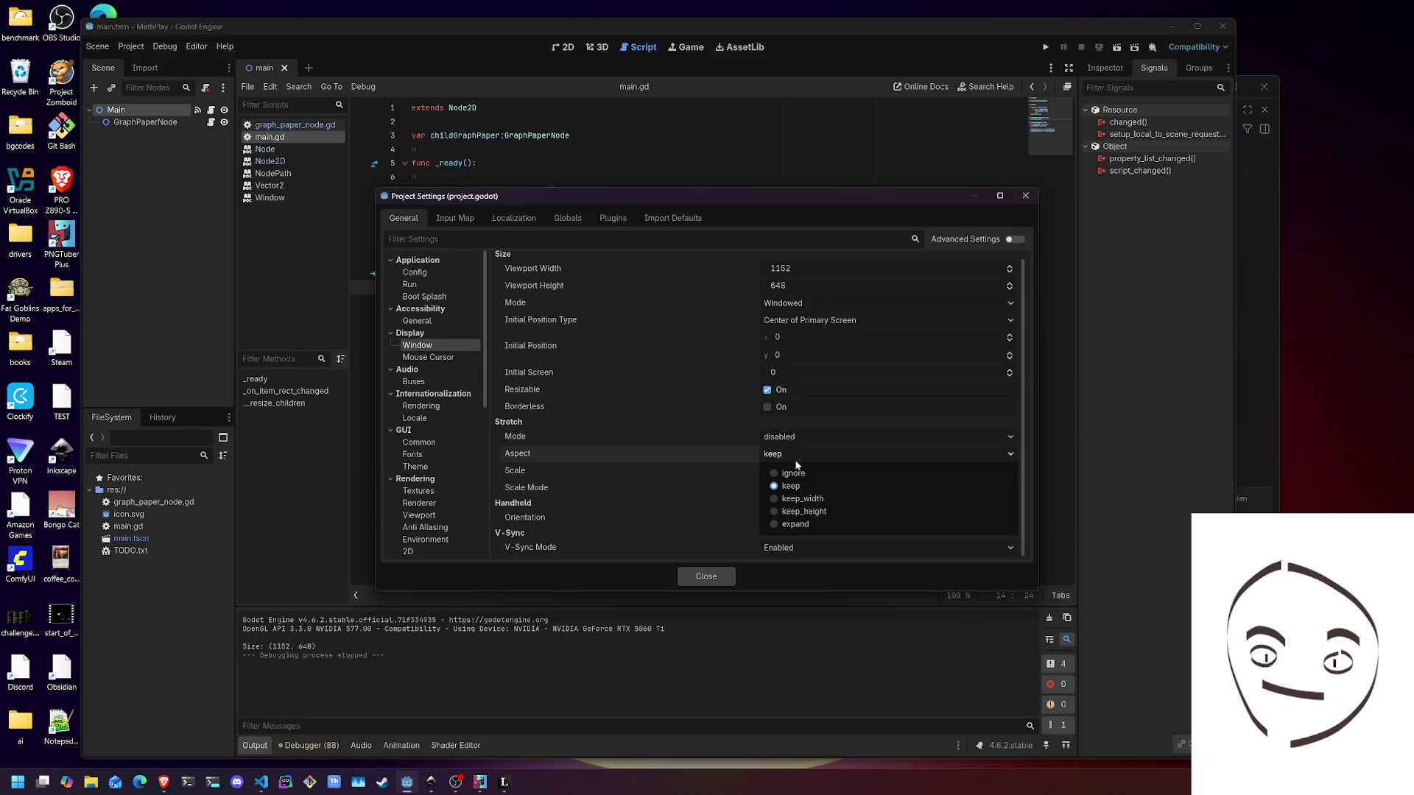
{"action": "left_click", "coordinate": [795, 524]}
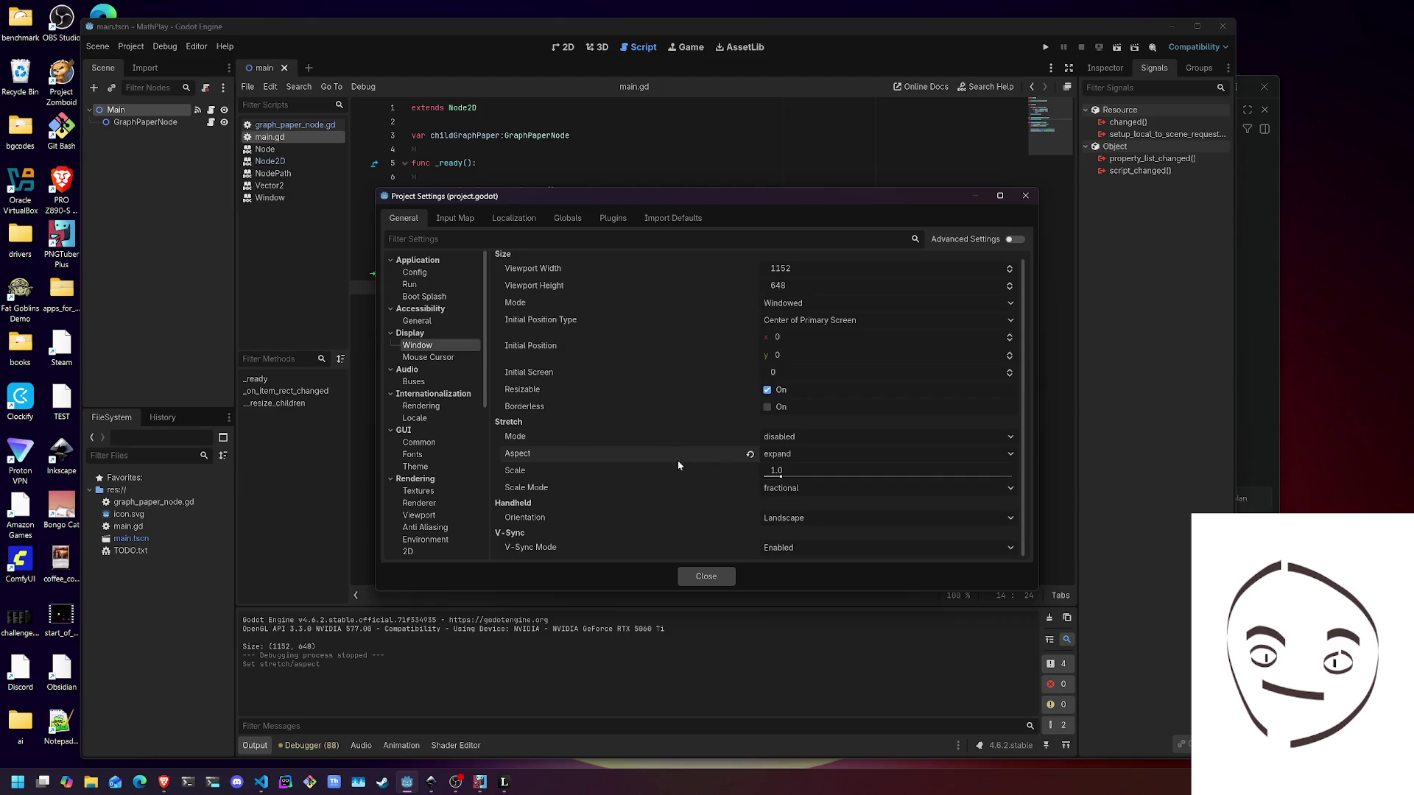
{"action": "left_click", "coordinate": [781, 454]}
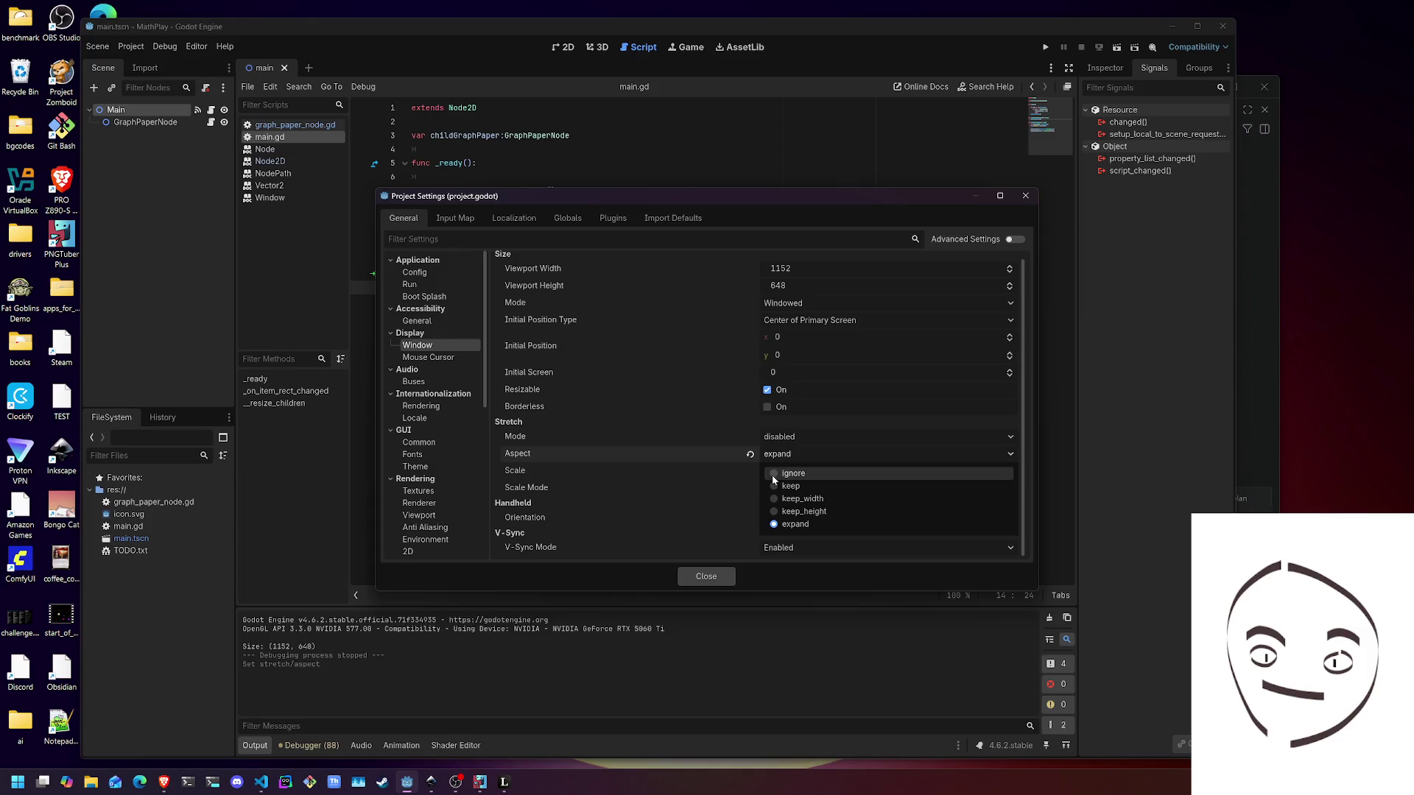
{"action": "left_click", "coordinate": [749, 454]}
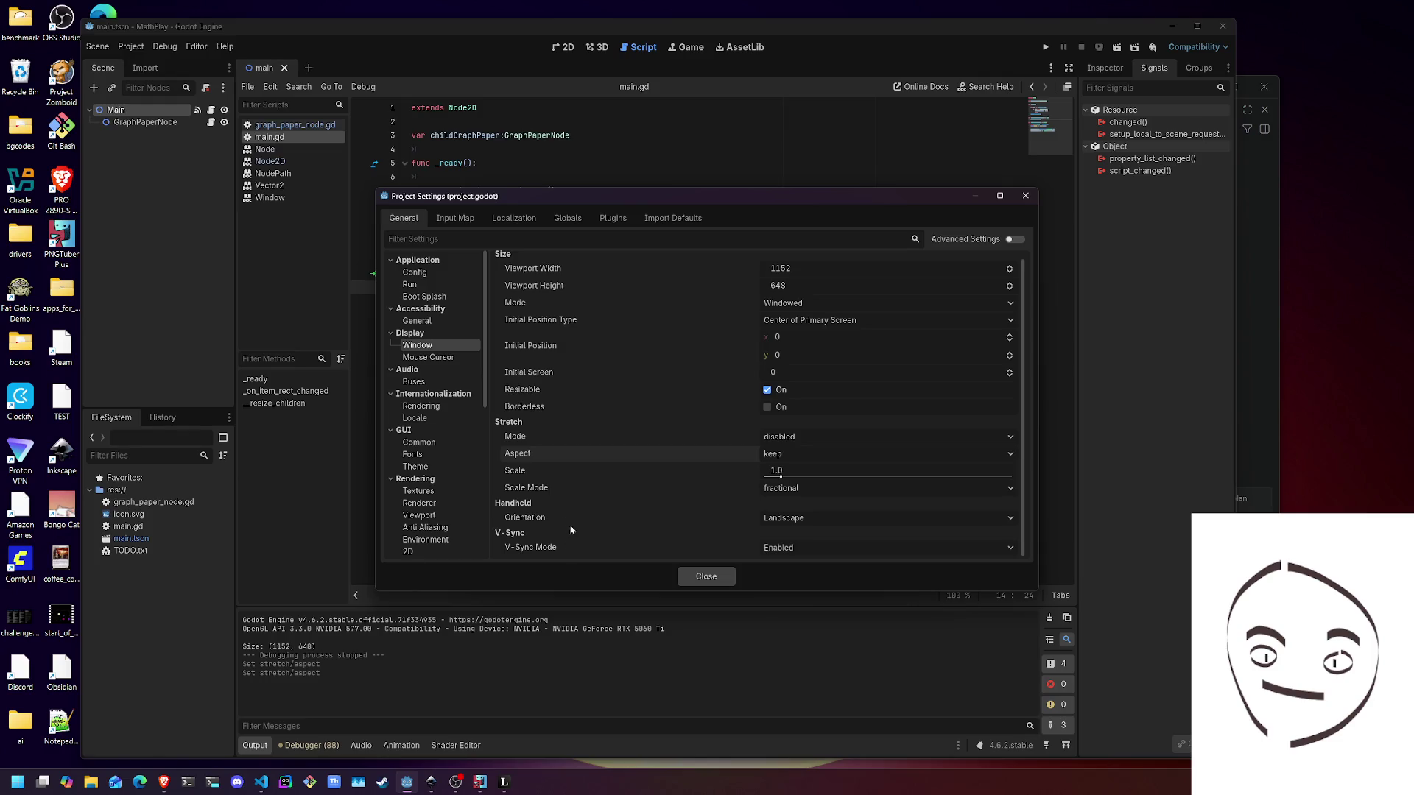
{"action": "scroll", "coordinate": [578, 522], "scroll_direction": "up", "scroll_amount": 1}
{"action": "scroll", "coordinate": [585, 510], "scroll_direction": "down", "scroll_amount": 1}
{"action": "mouse_move", "coordinate": [595, 515]}
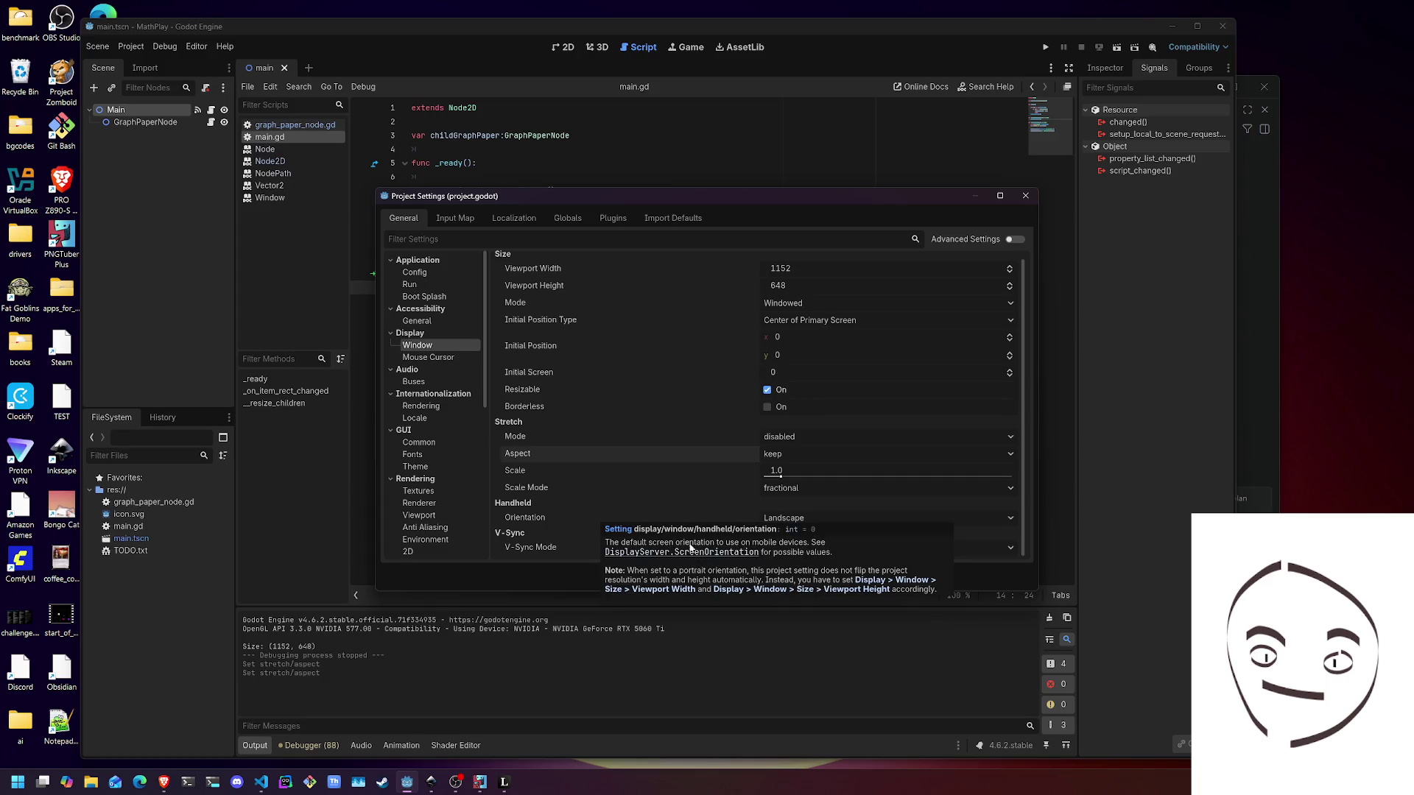
Browse the Rendering, GUI, Internationalization and Audio sections, ending on Display > Mouse Cursor
{"action": "left_click", "coordinate": [451, 515]}
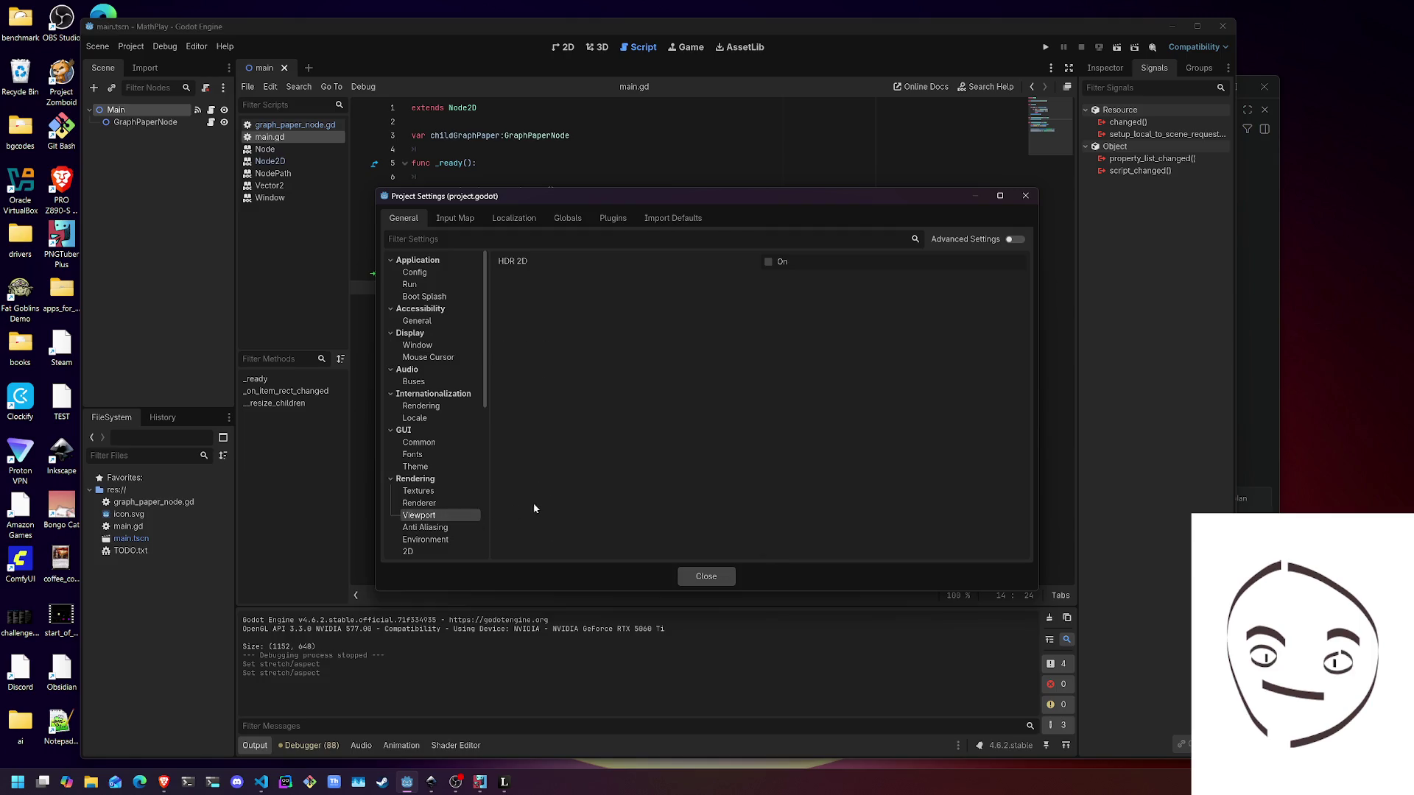
{"action": "left_click", "coordinate": [431, 528]}
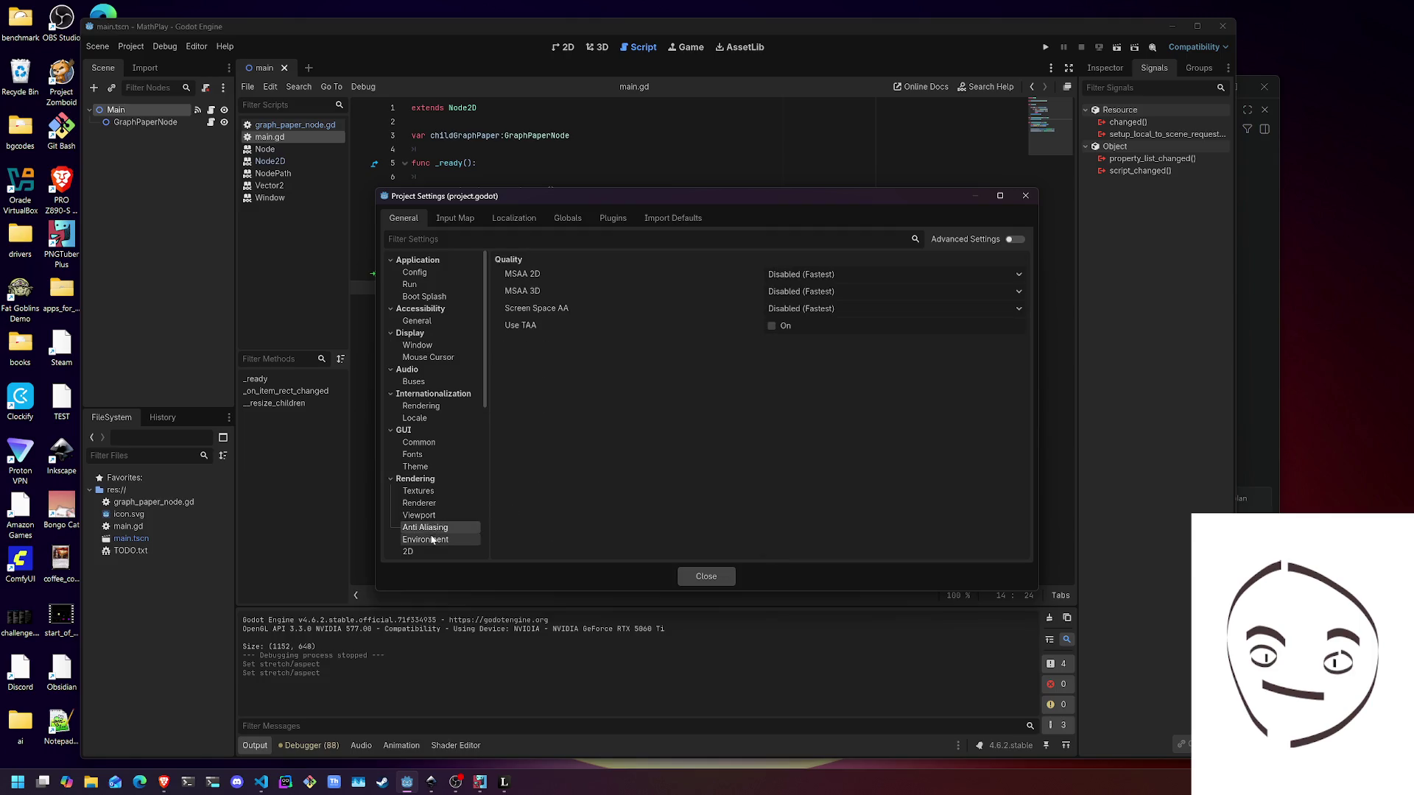
{"action": "left_click", "coordinate": [429, 542]}
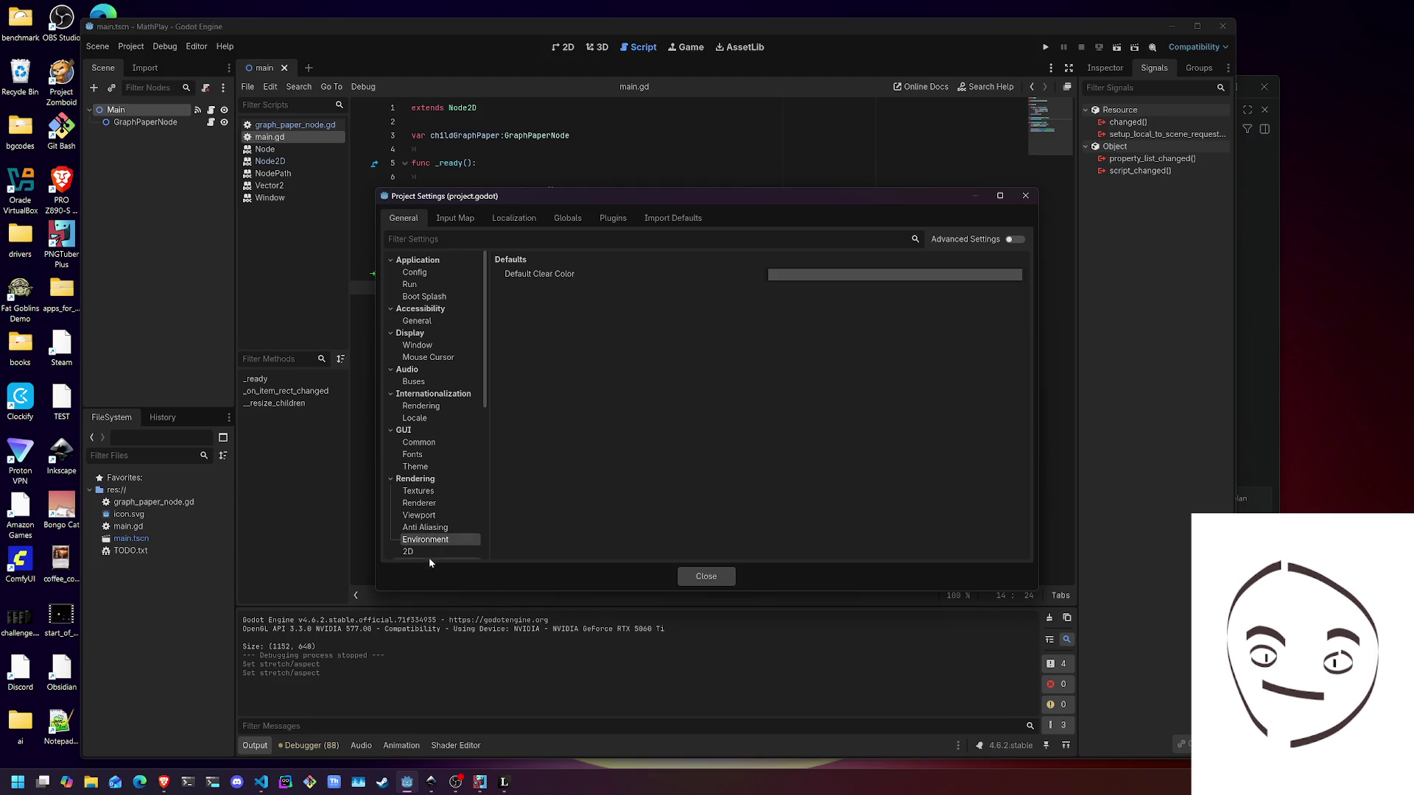
{"action": "left_click", "coordinate": [427, 554]}
{"action": "left_click", "coordinate": [439, 504]}
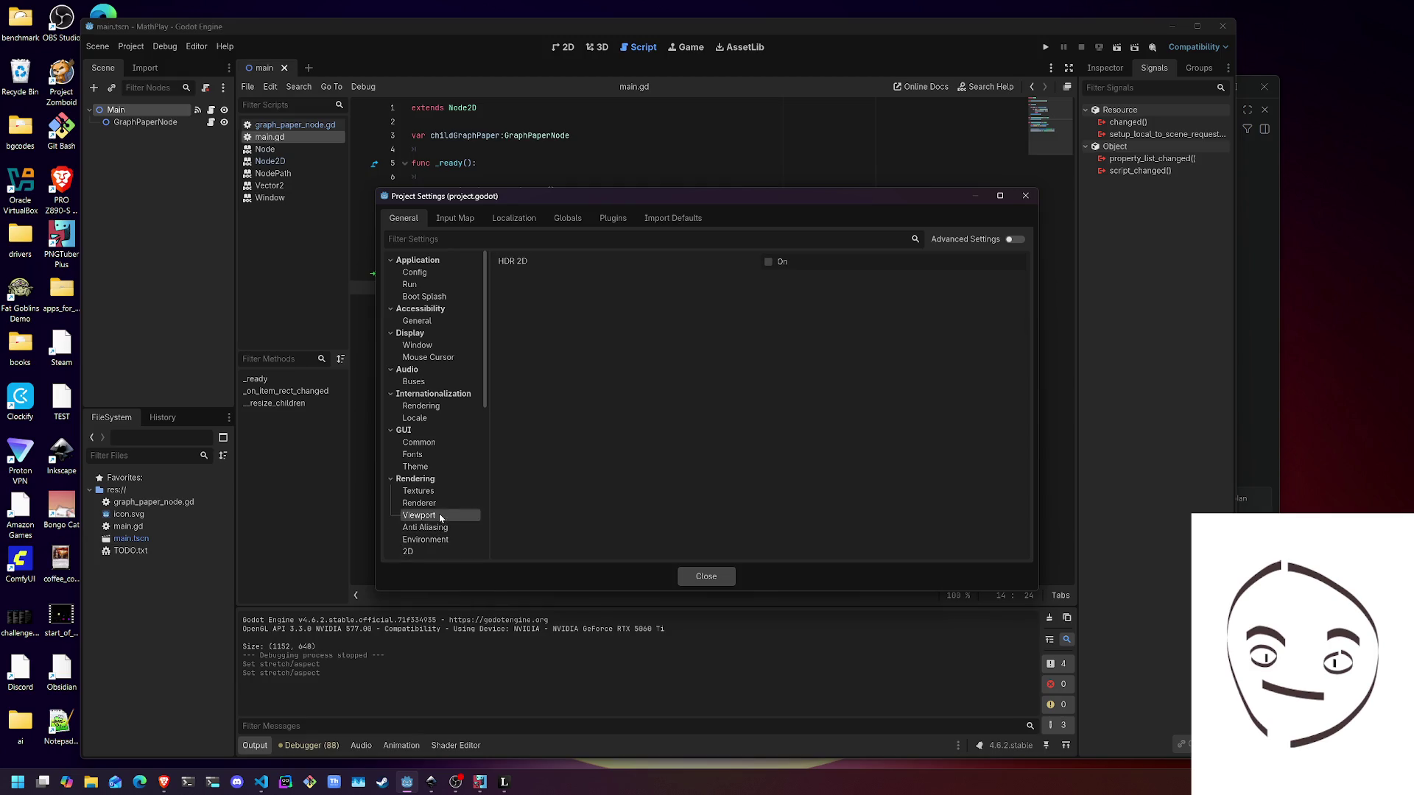
{"action": "left_click", "coordinate": [449, 493]}
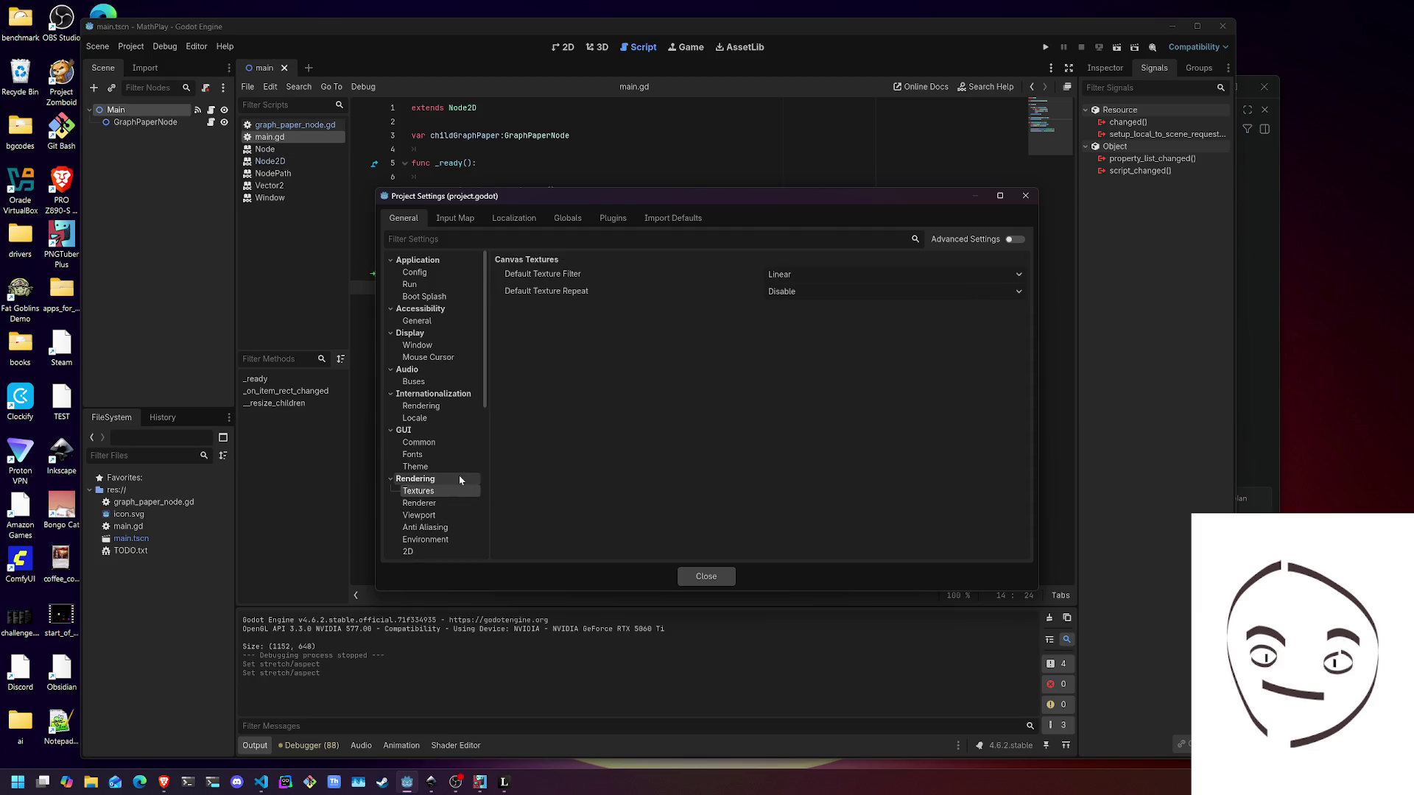
{"action": "left_click", "coordinate": [457, 473]}
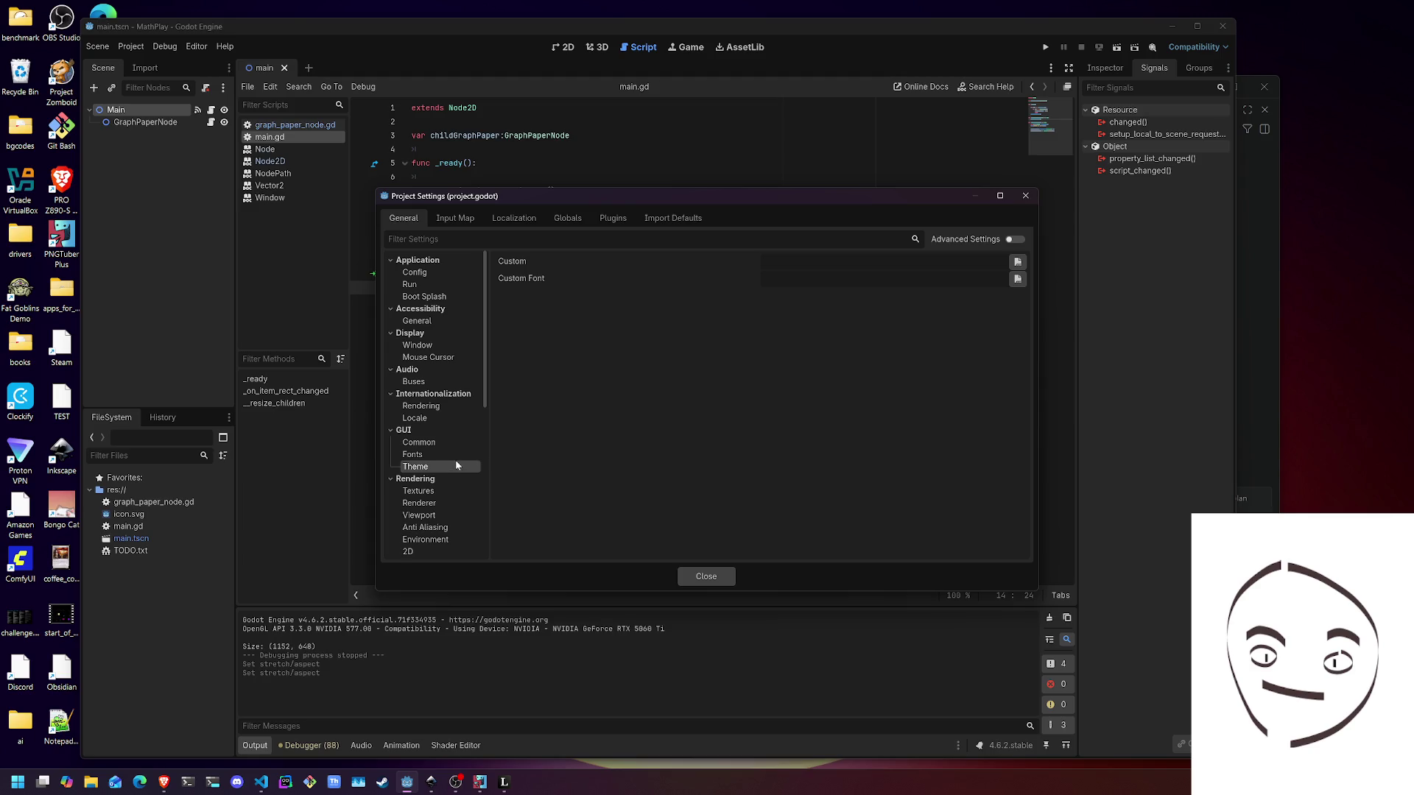
{"action": "left_click", "coordinate": [456, 455]}
{"action": "left_click", "coordinate": [461, 443]}
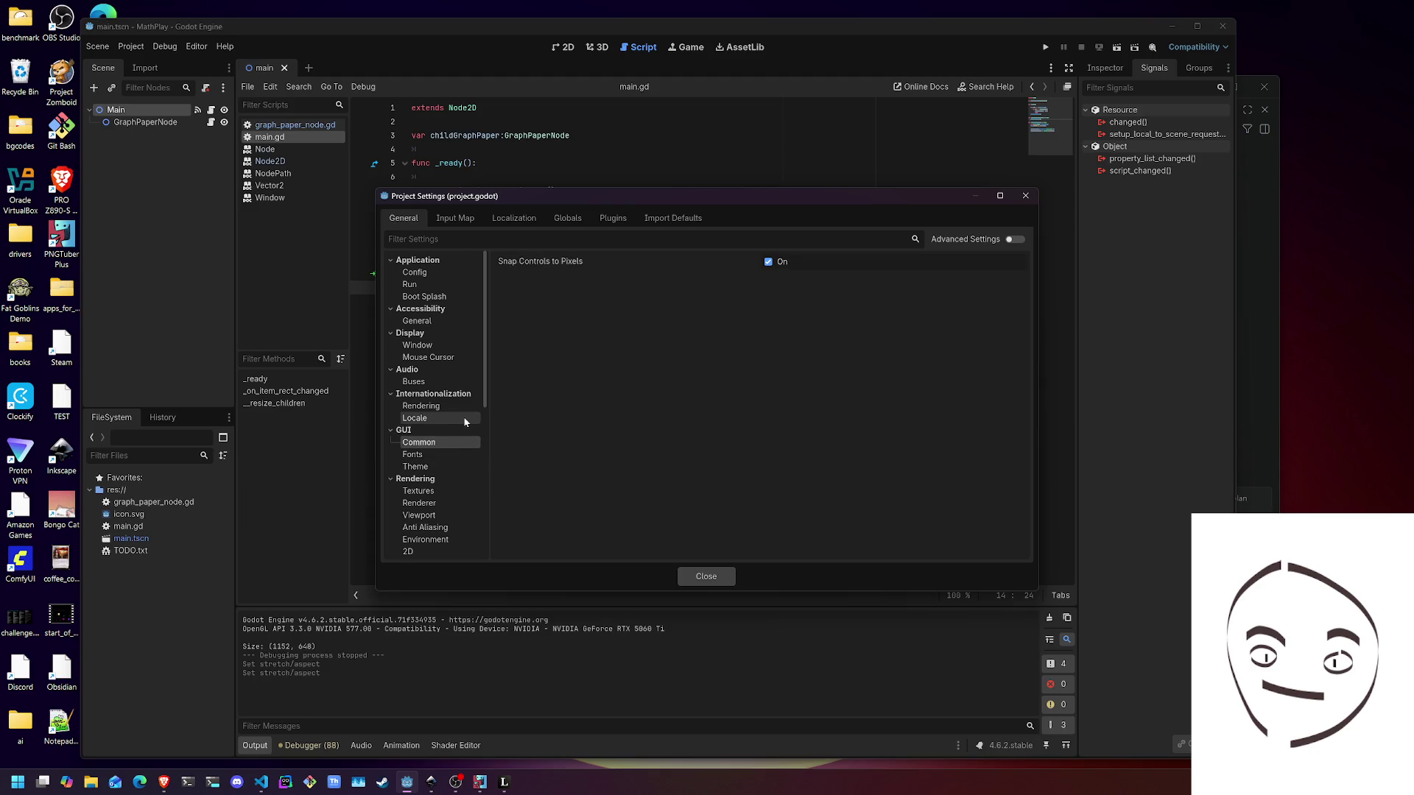
{"action": "left_click", "coordinate": [465, 410]}
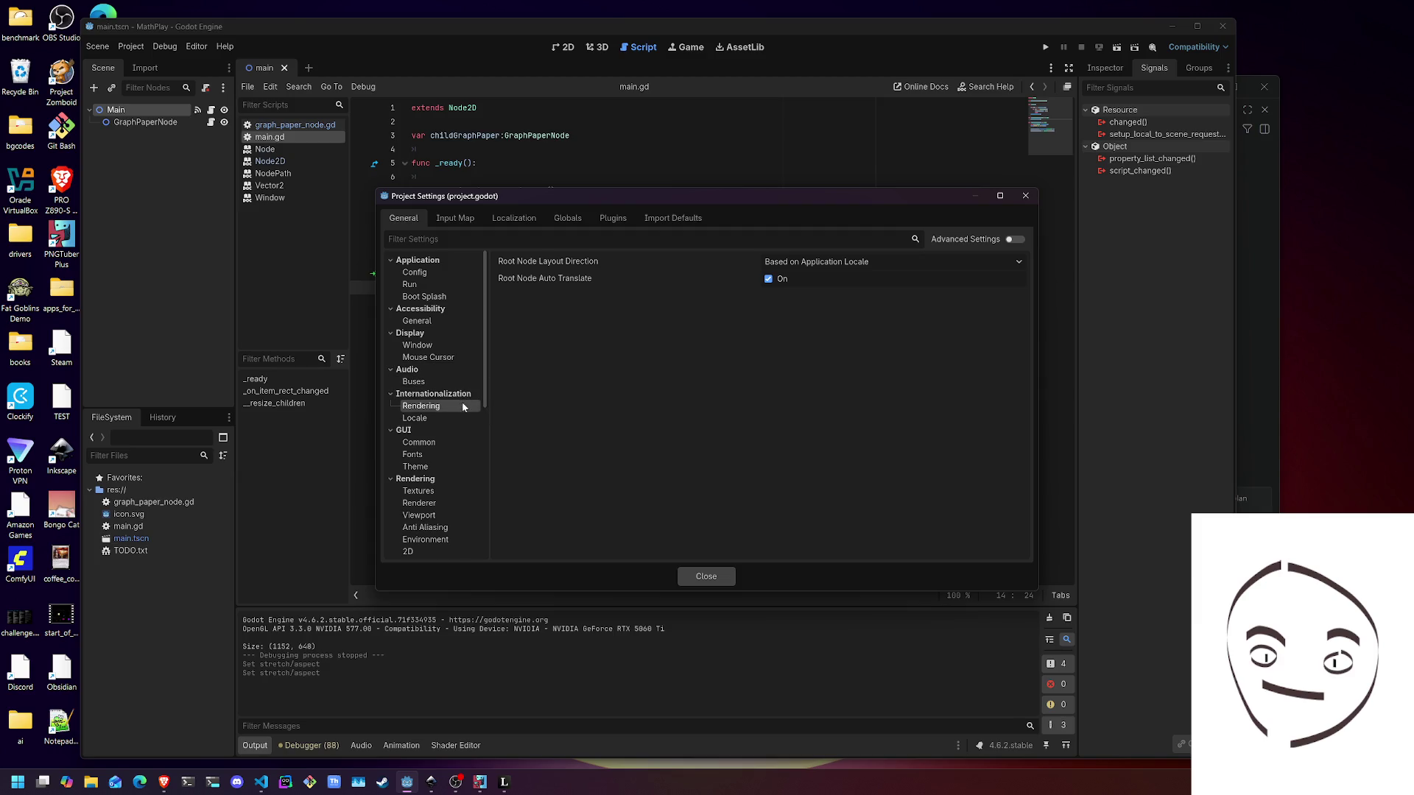
{"action": "left_click", "coordinate": [461, 383]}
{"action": "left_click", "coordinate": [454, 358]}
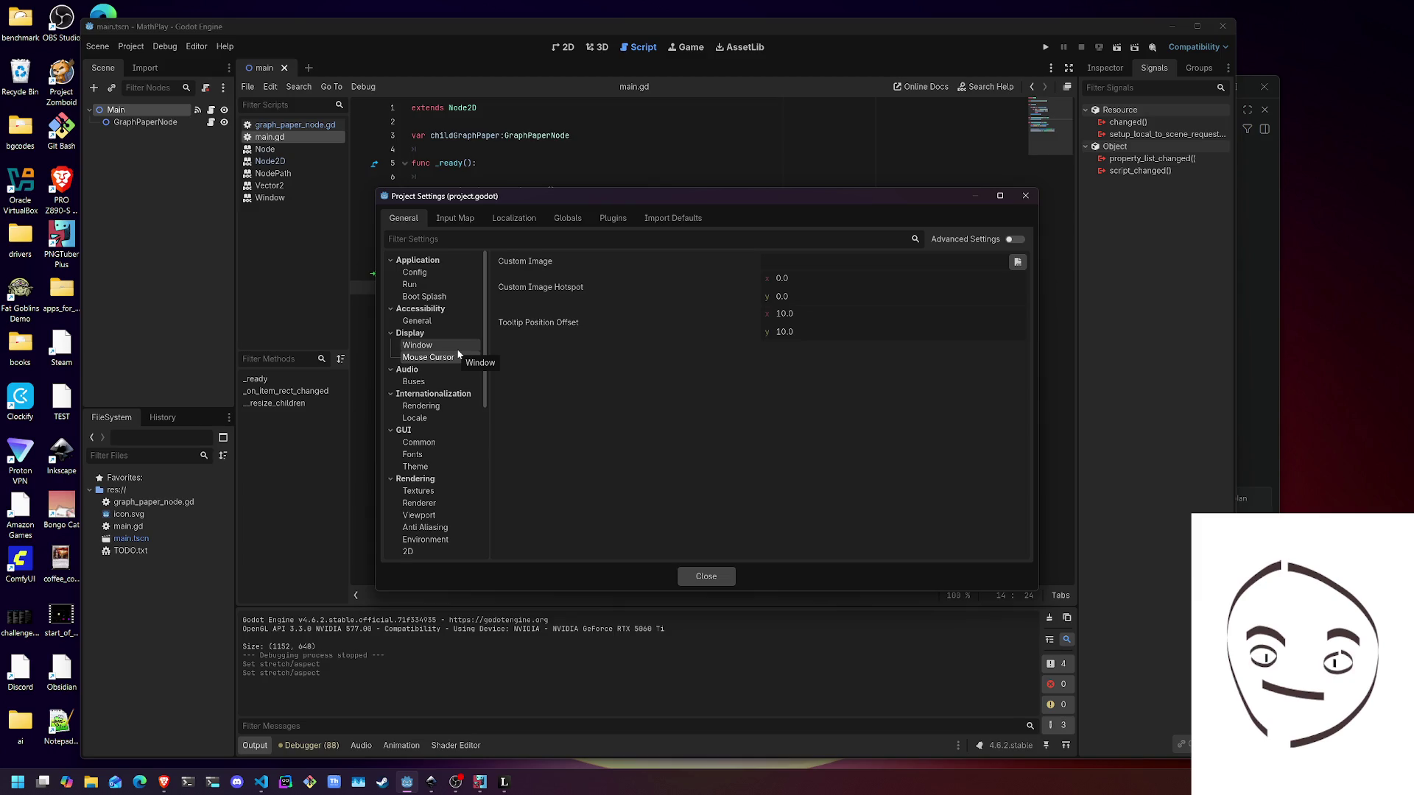
Show Display > Window settings, keep Landscape orientation, and move the dialog aside to reveal main.gd
{"action": "left_click", "coordinate": [457, 351]}
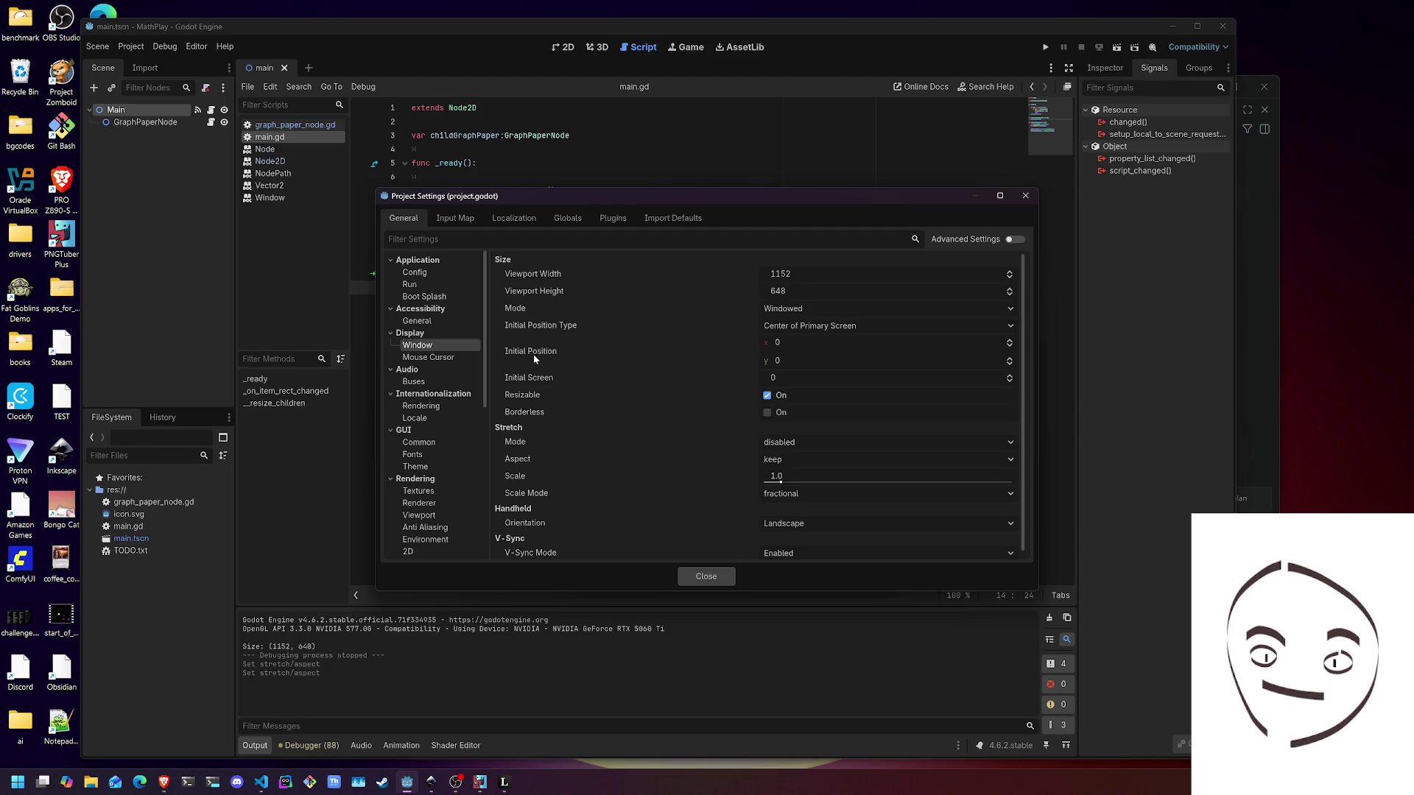
{"action": "scroll", "coordinate": [630, 411], "scroll_direction": "down", "scroll_amount": 1}
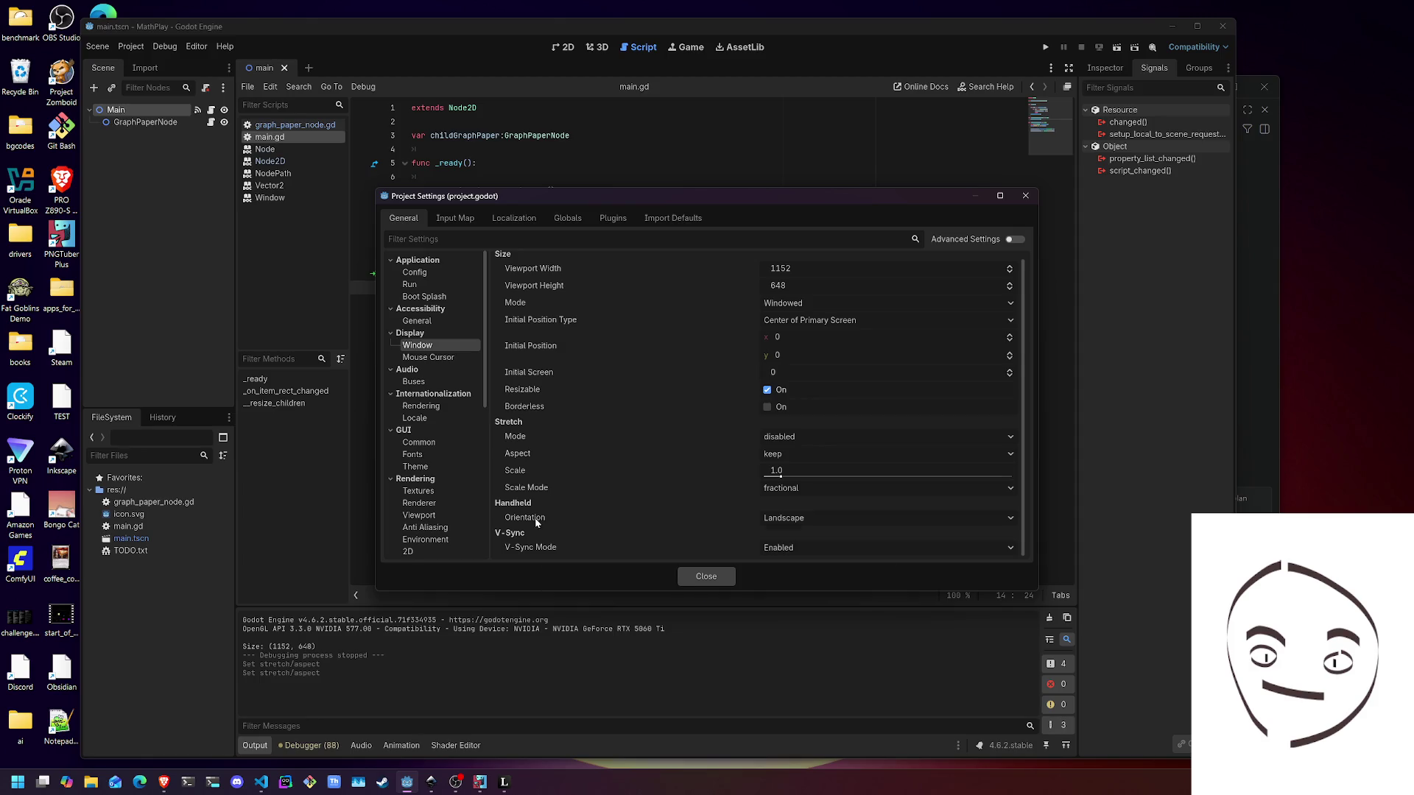
{"action": "left_click", "coordinate": [844, 519]}
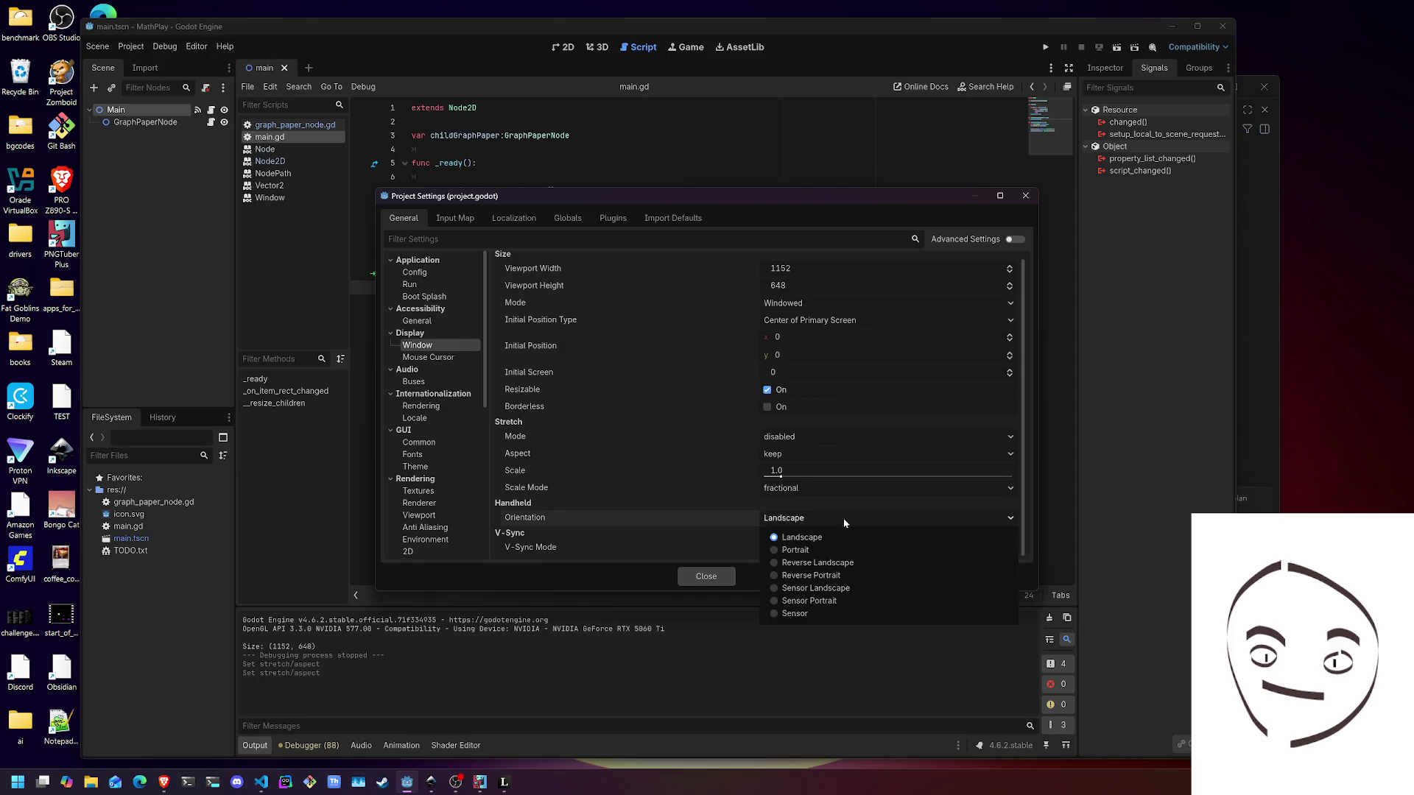
{"action": "left_click", "coordinate": [843, 522]}
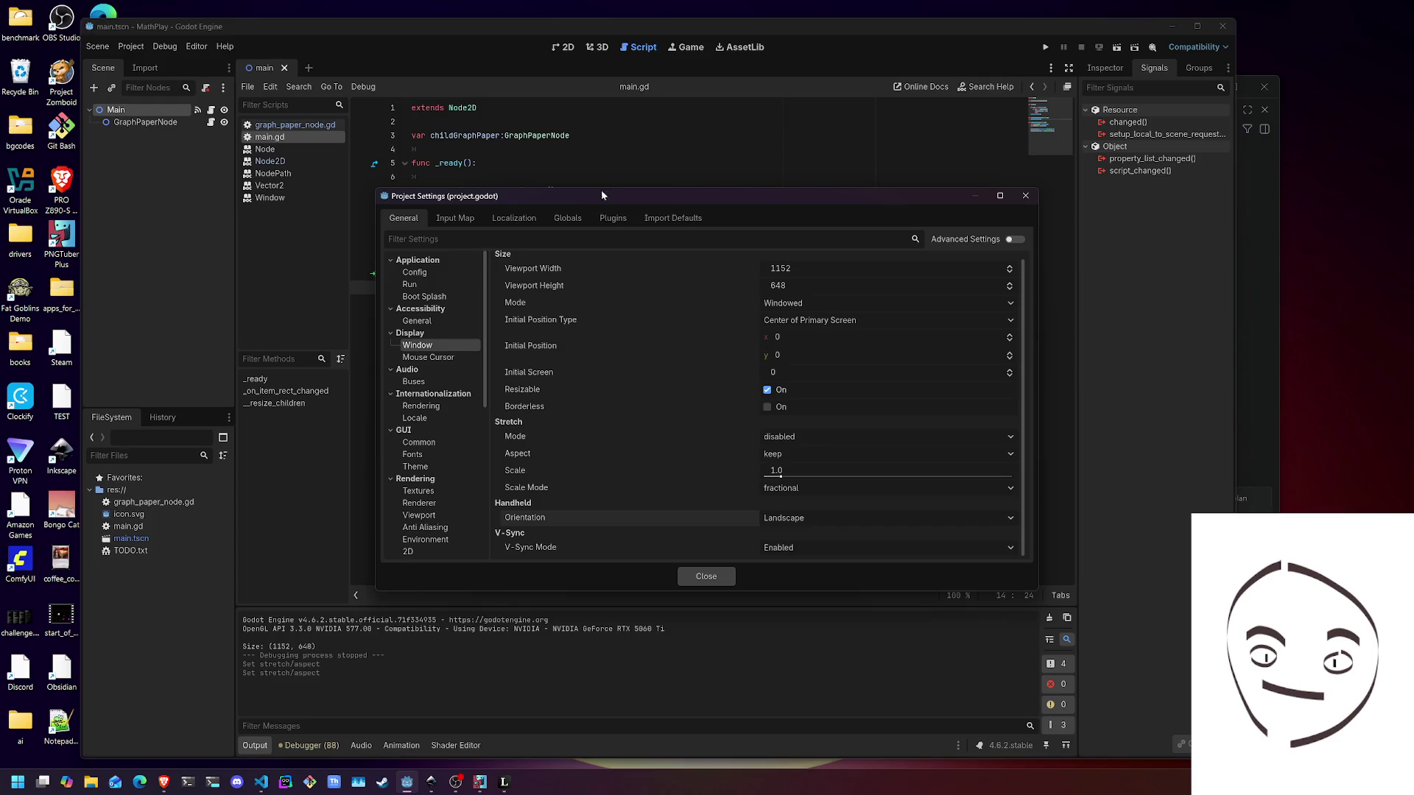
{"action": "left_click_drag", "start_coordinate": [823, 201], "coordinate": [1095, 261]}
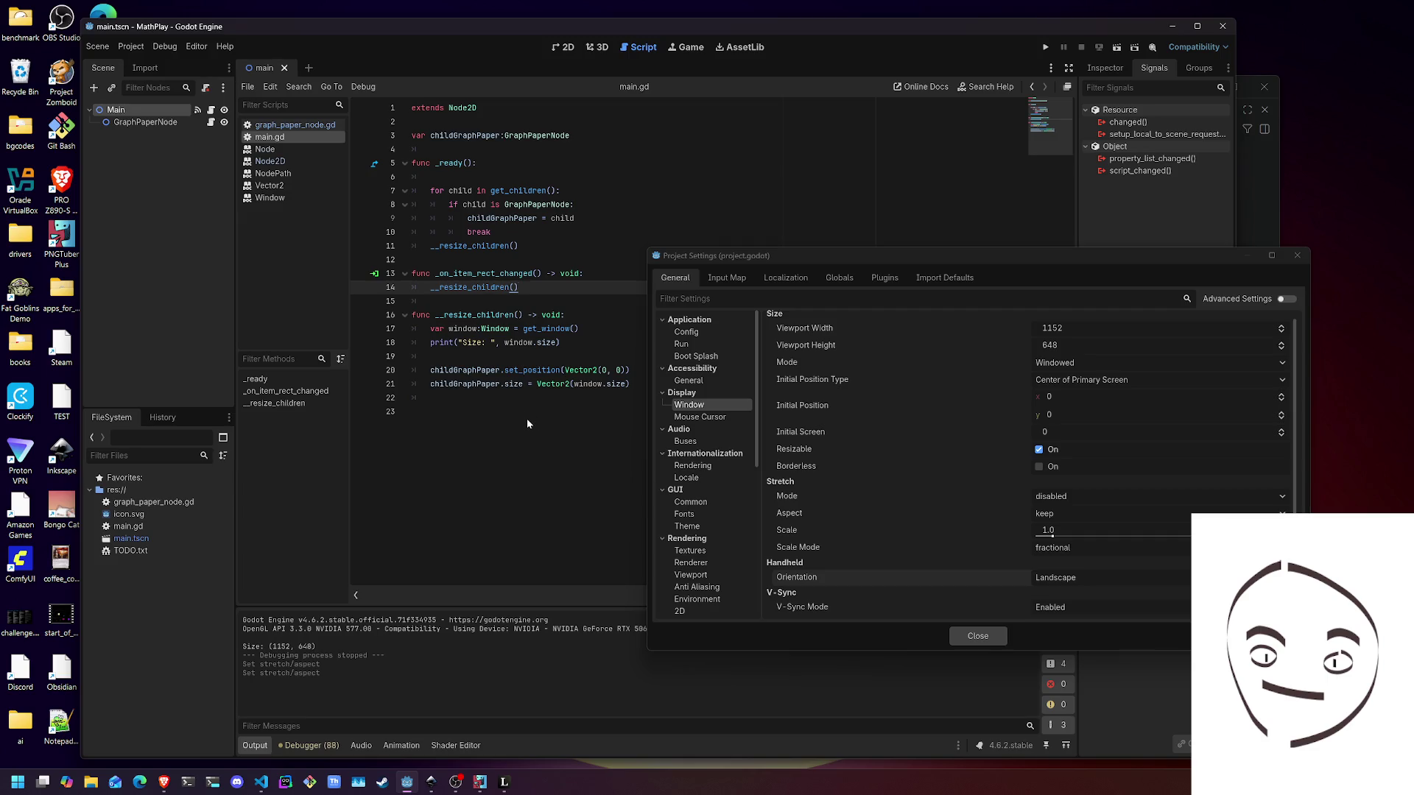
Close Project Settings, run the game and enlarge its window, then return to the editor
{"action": "left_click", "coordinate": [976, 636]}
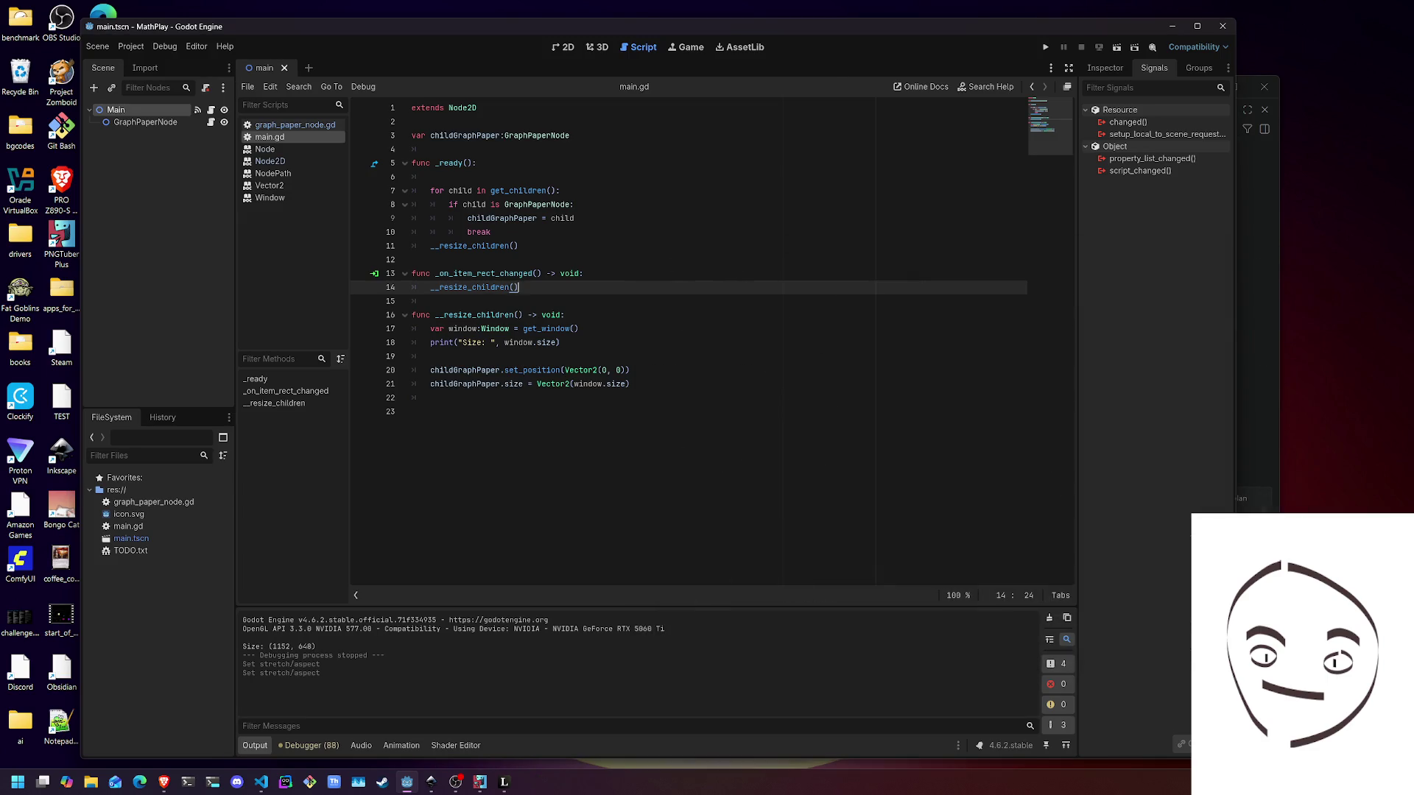
{"action": "key", "text": "F5"}
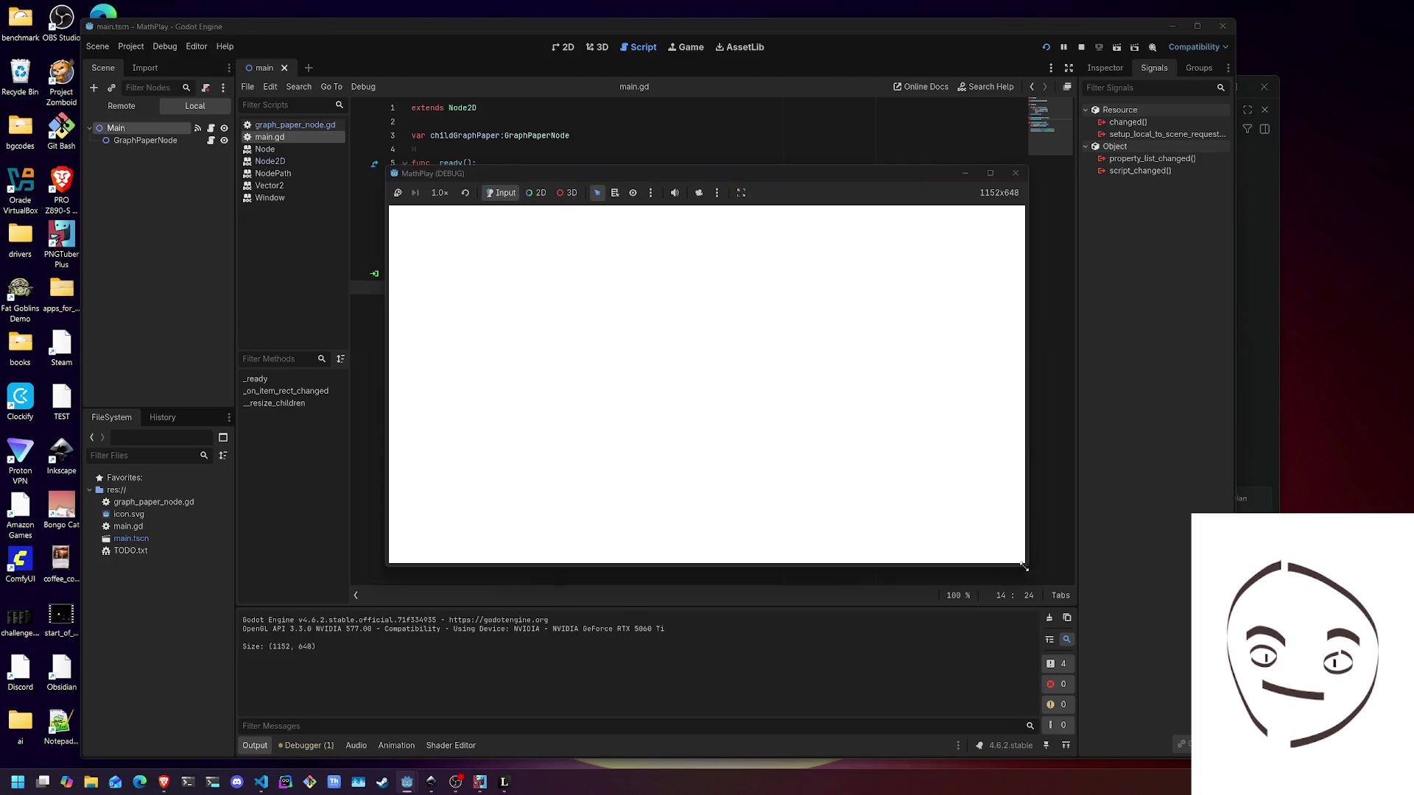
{"action": "left_click_drag", "start_coordinate": [1029, 567], "coordinate": [1179, 653]}
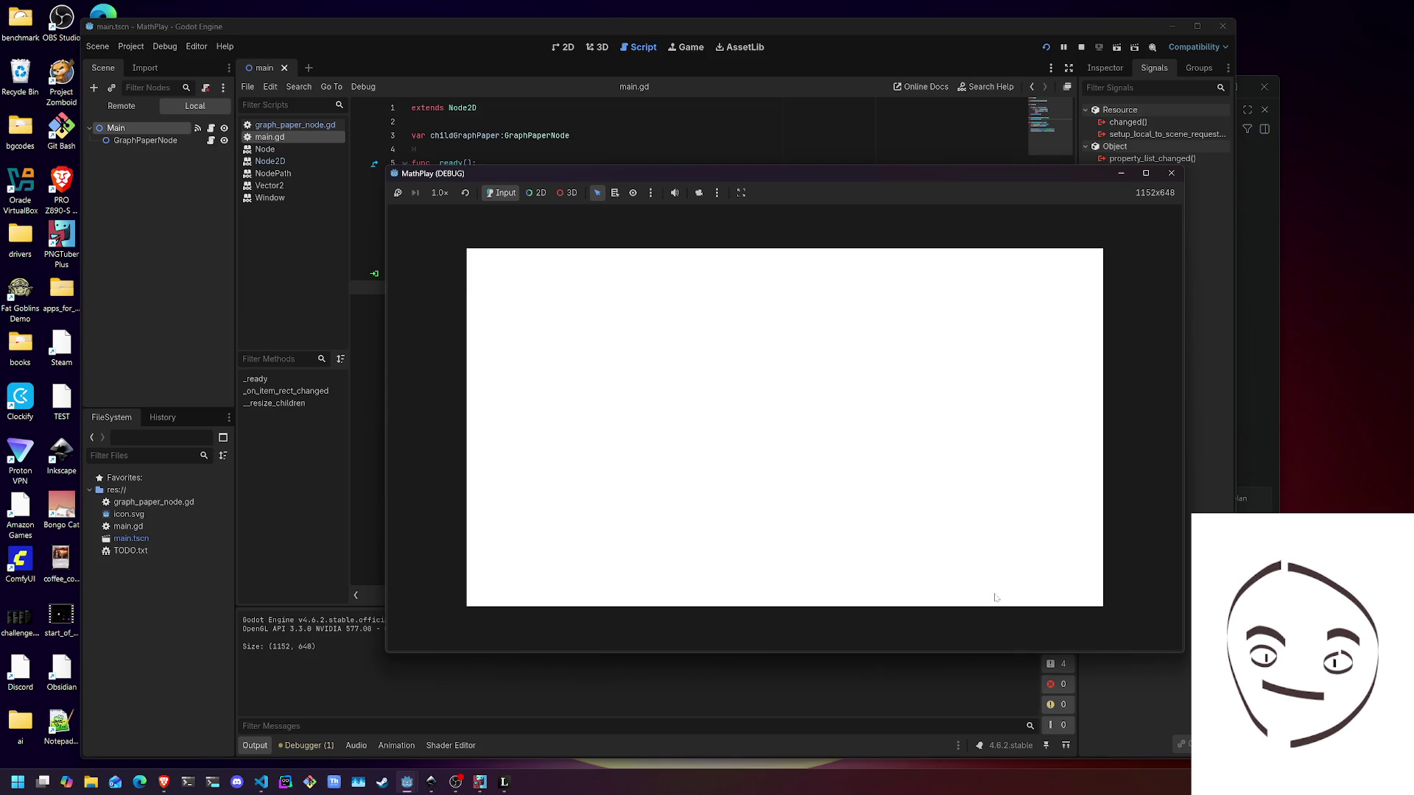
{"action": "left_click", "coordinate": [1183, 662]}
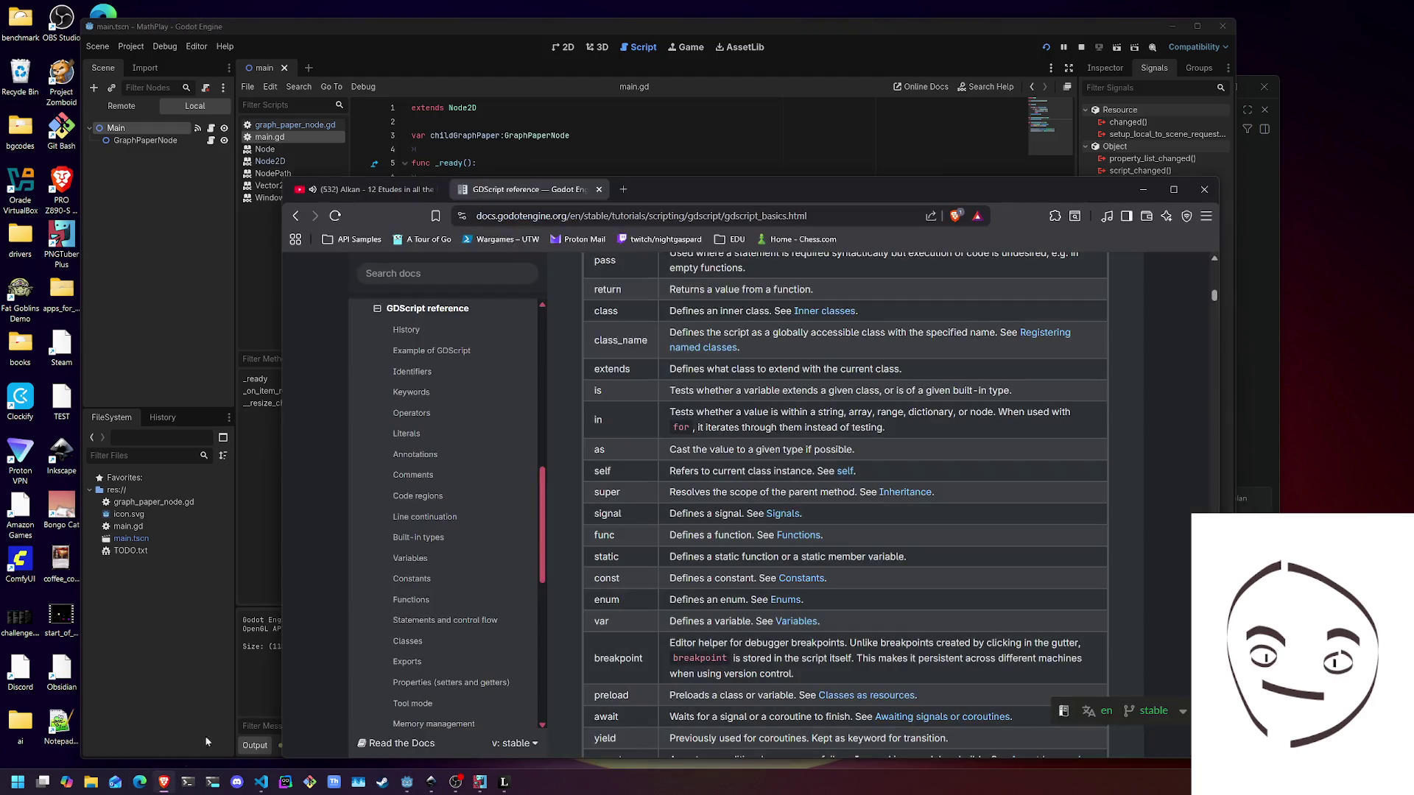
In a new Brave tab, search for 'godot resize based on window size'
{"action": "left_click", "coordinate": [163, 782]}
{"action": "left_click_drag", "start_coordinate": [675, 193], "coordinate": [575, 159]}
{"action": "key", "text": "ctrl+t"}
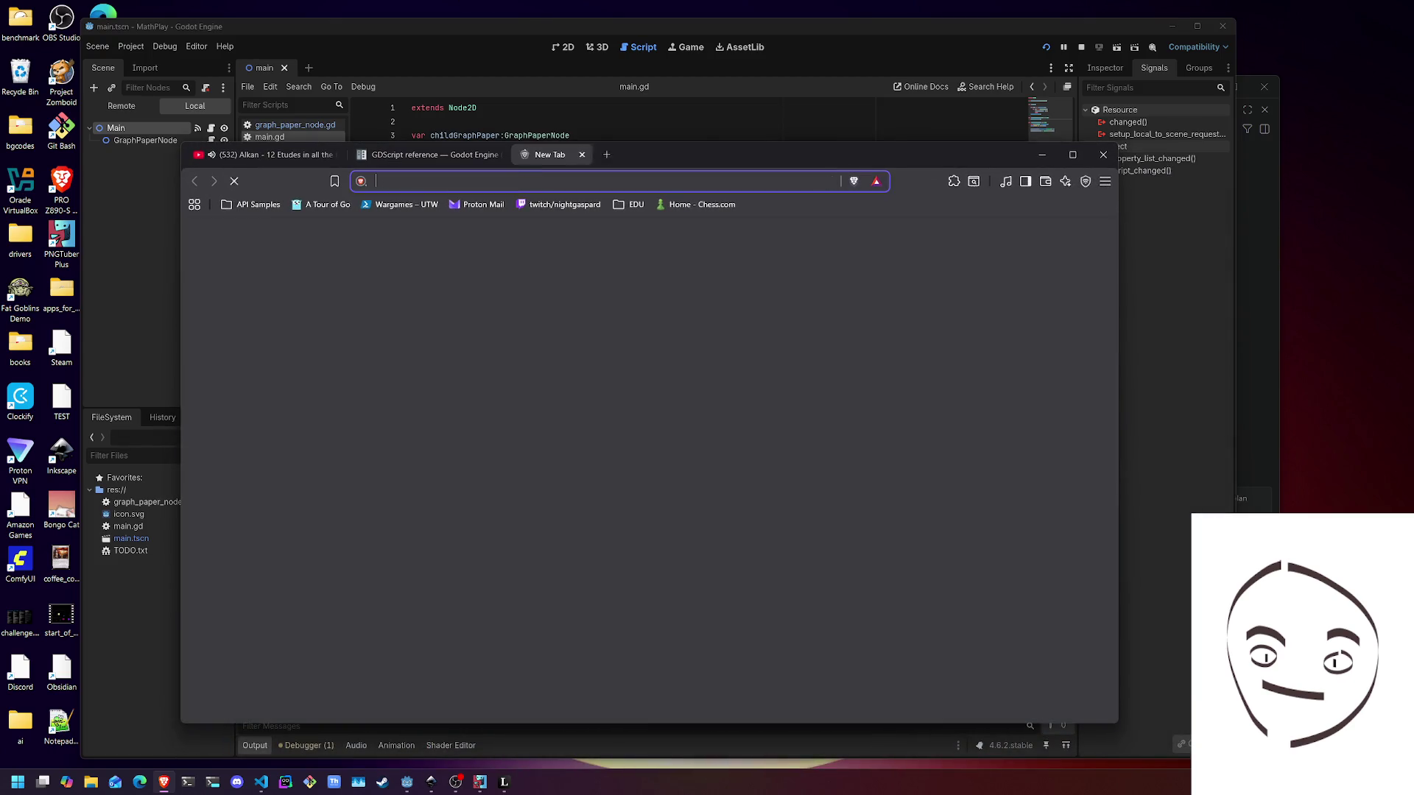
{"action": "type", "text": "godot reis"}
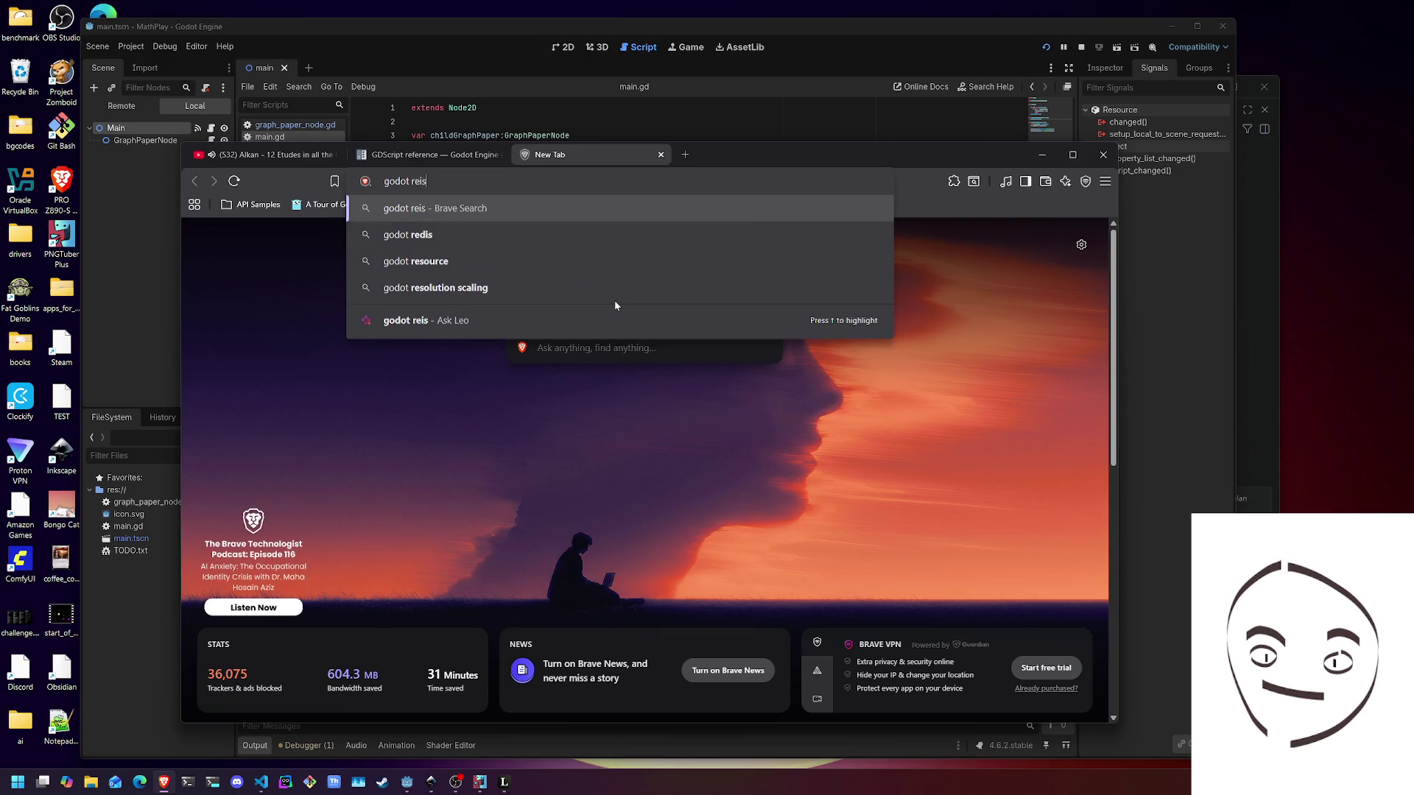
{"action": "key", "text": "BackSpace"}
{"action": "key", "text": "BackSpace"}
{"action": "key", "text": "BackSpace"}
{"action": "key", "text": "BackSpace"}
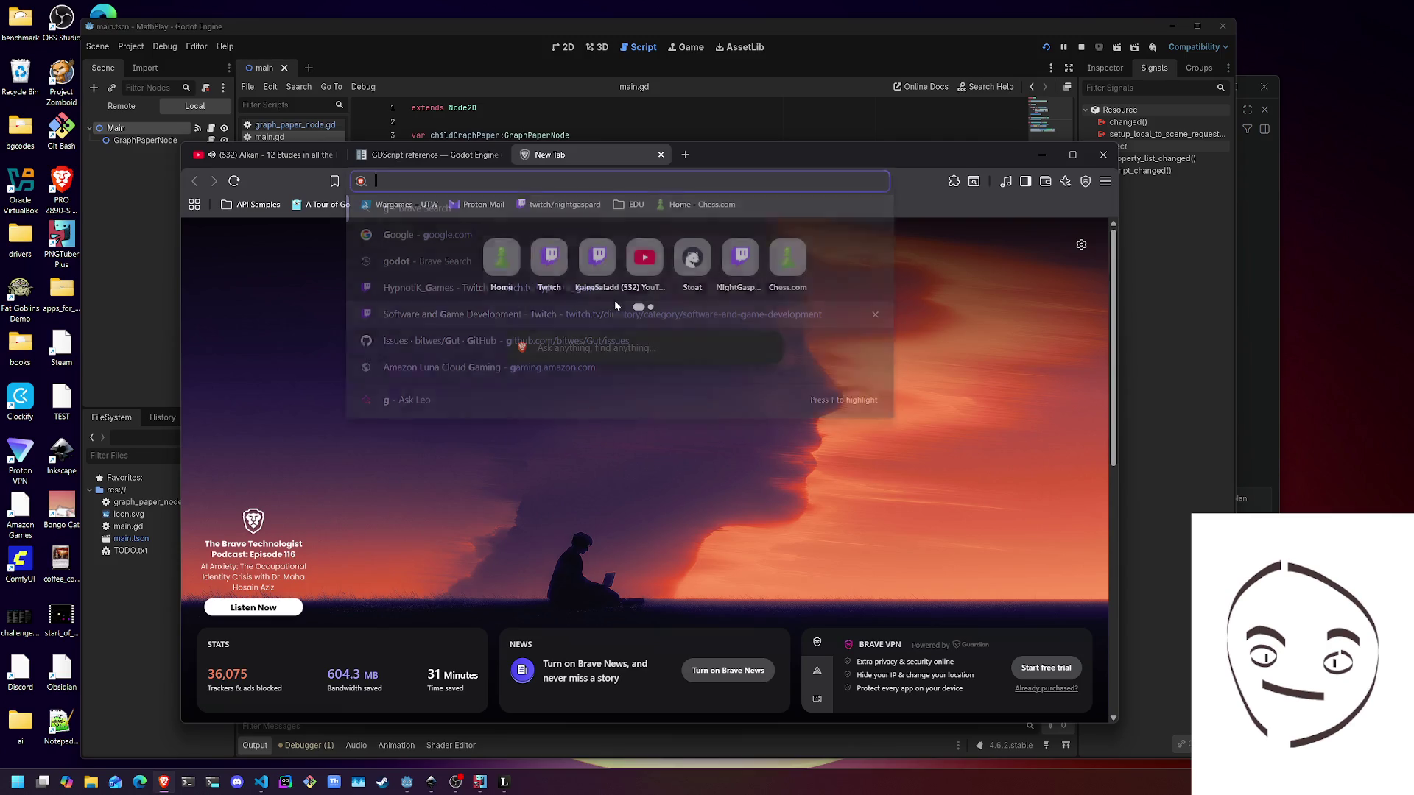
{"action": "type", "text": "godot "}
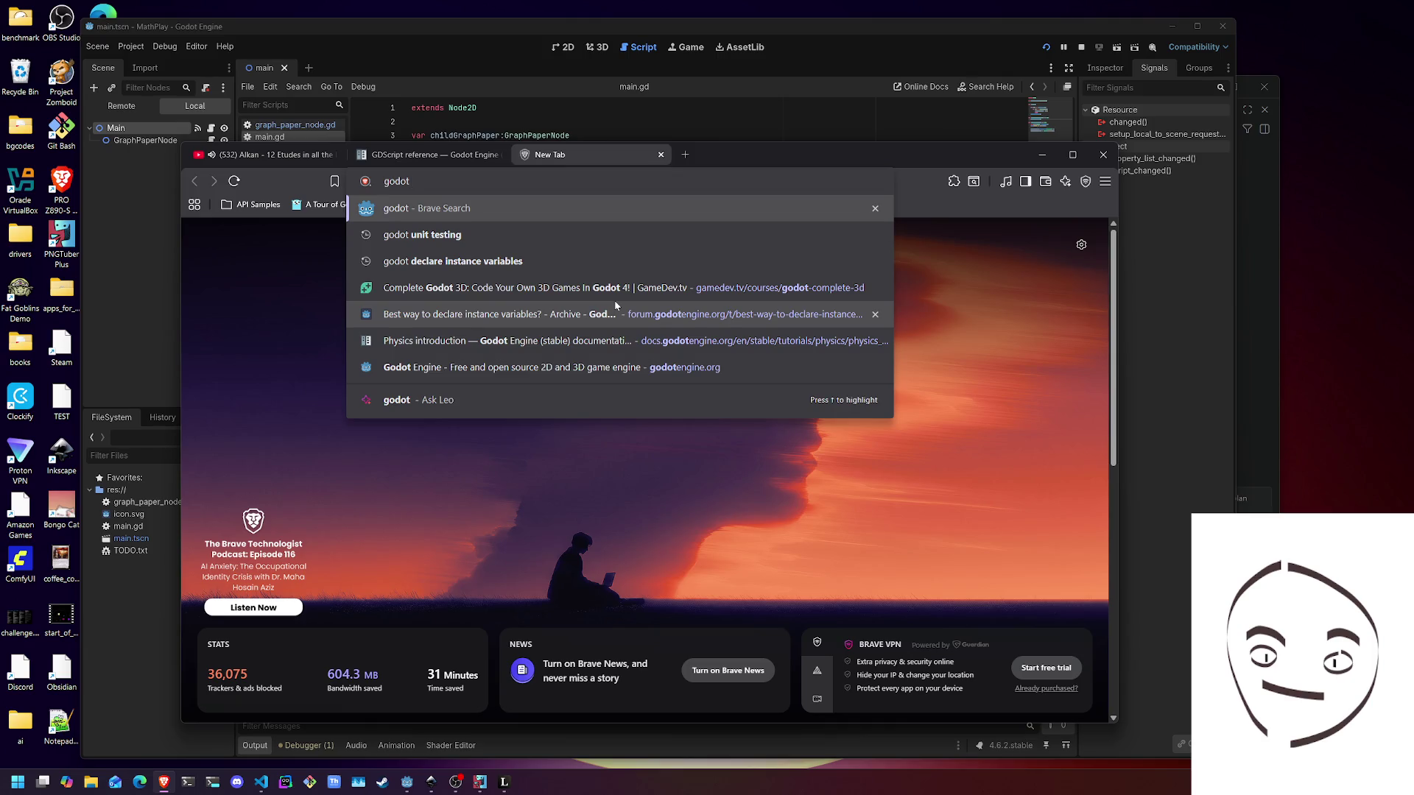
{"action": "type", "text": "make"}
{"action": "key", "text": "BackSpace"}
{"action": "key", "text": "BackSpace"}
{"action": "key", "text": "BackSpace"}
{"action": "type", "text": "resize b"}
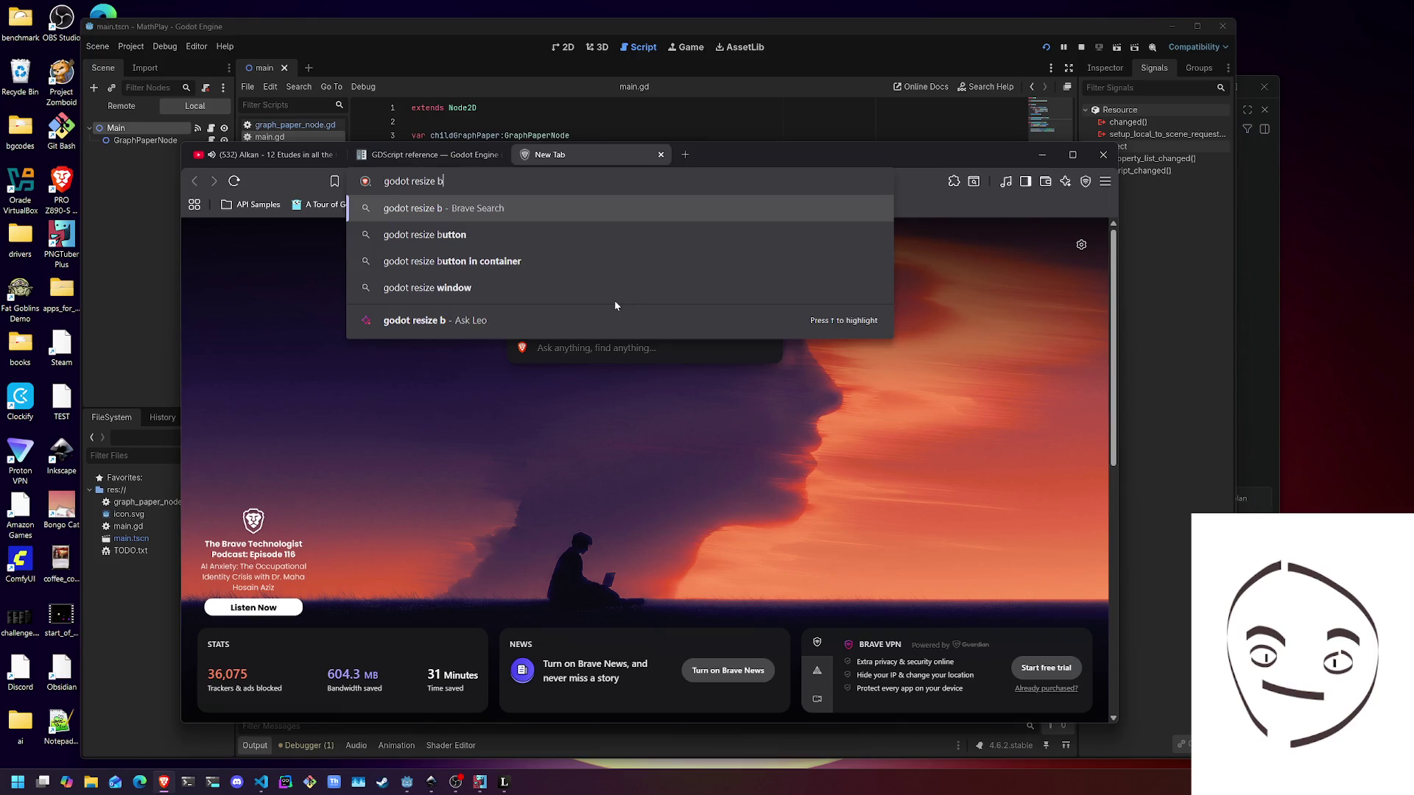
{"action": "type", "text": "as"}
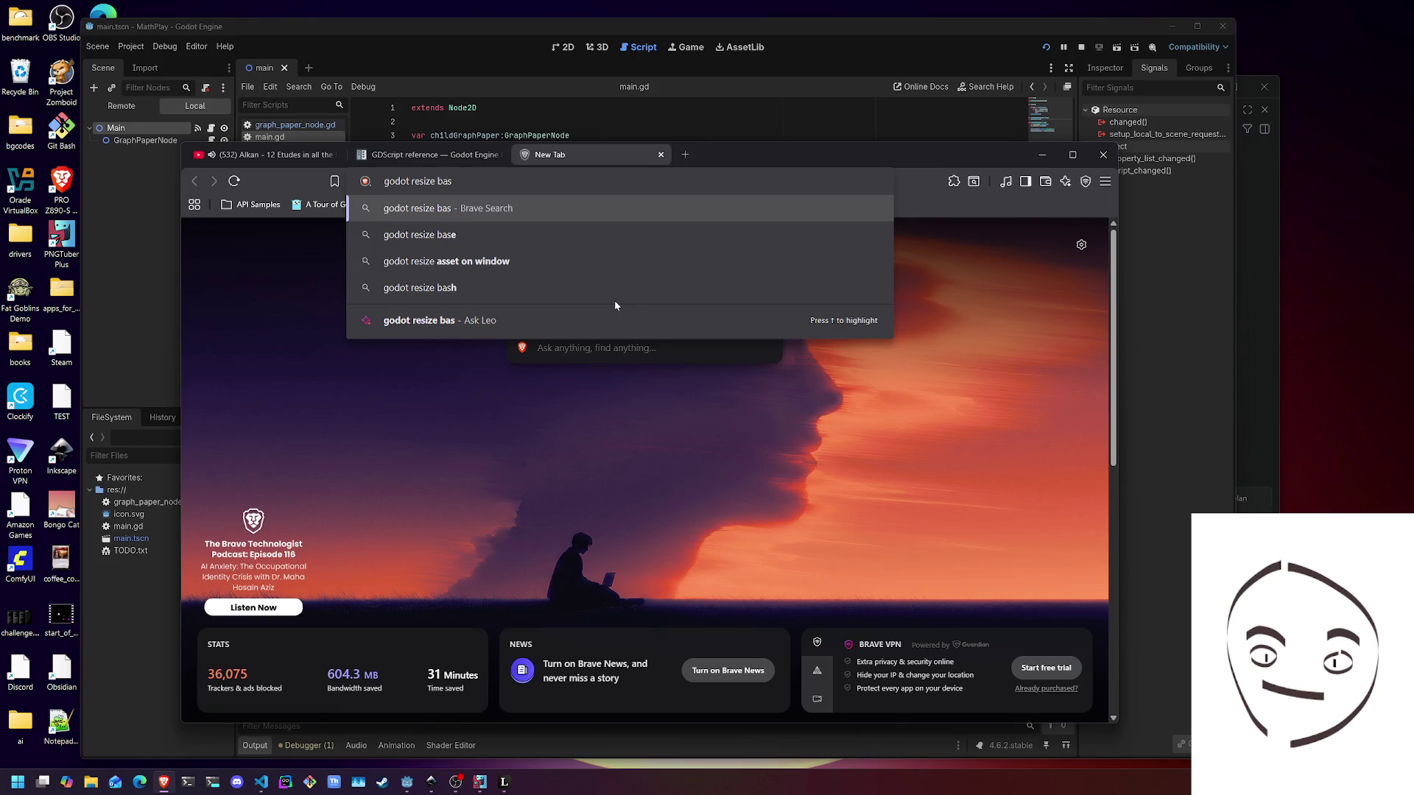
{"action": "type", "text": "ed on "}
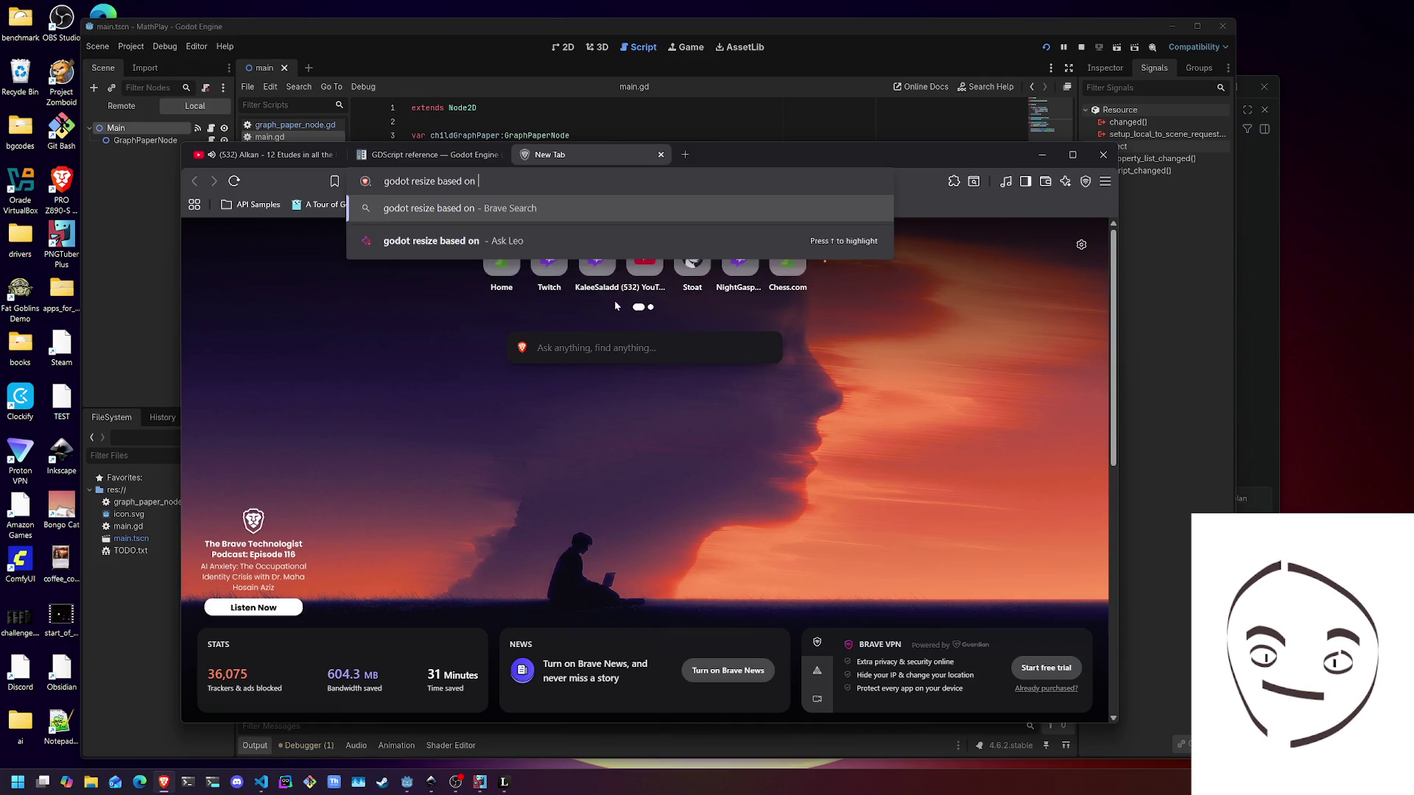
{"action": "type", "text": "windo="}
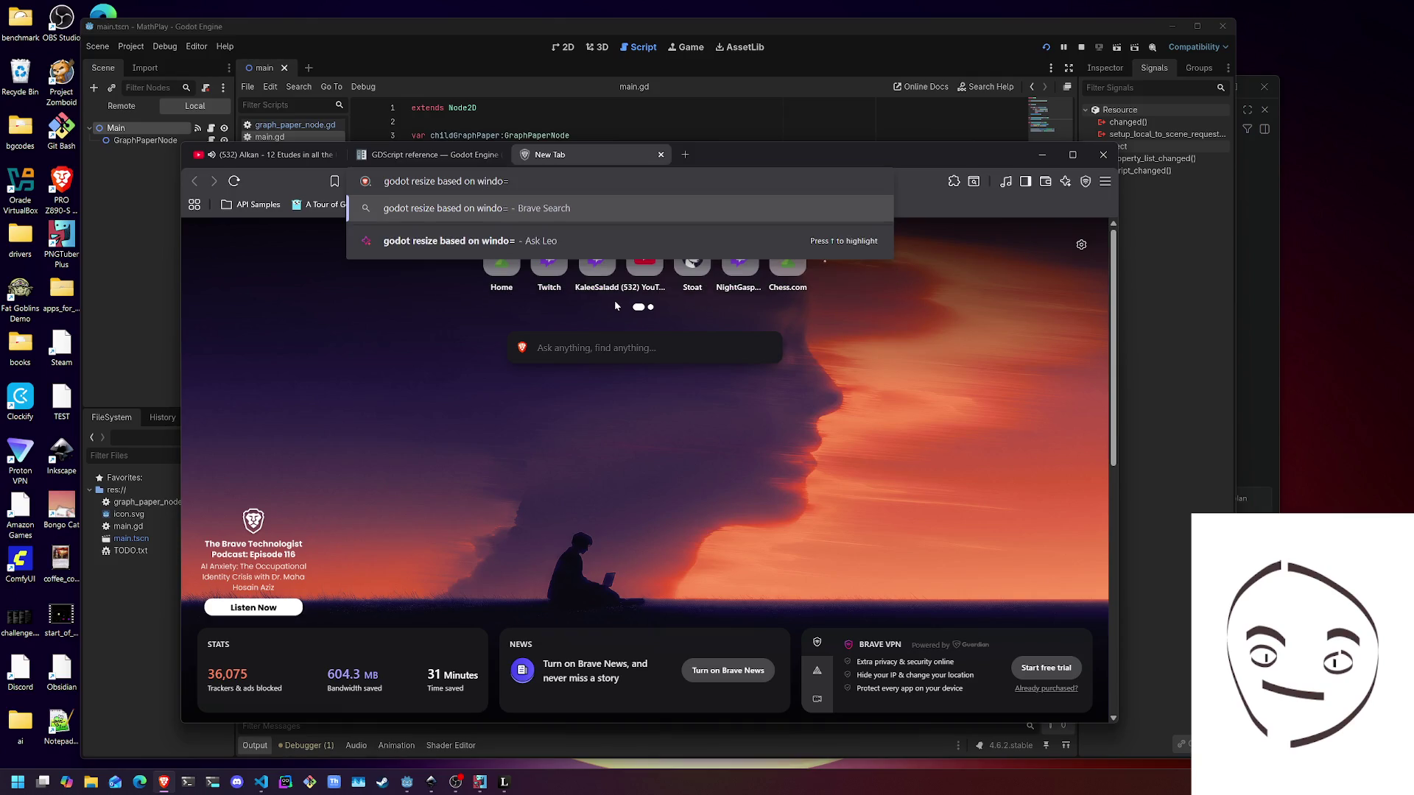
{"action": "key", "text": "BackSpace"}
{"action": "key", "text": "BackSpace"}
{"action": "key", "text": "BackSpace"}
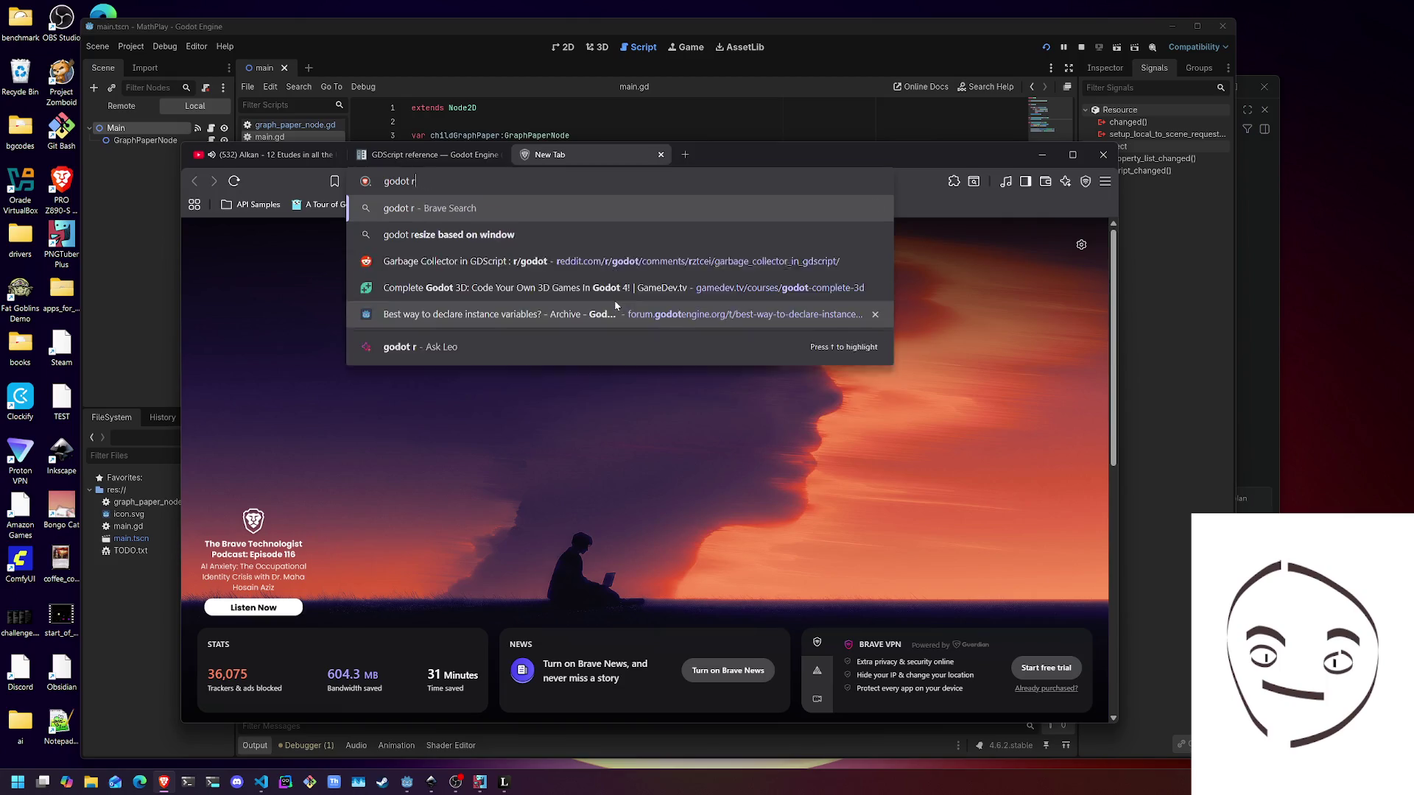
{"action": "key", "text": "Escape"}
{"action": "type", "text": "godot "}
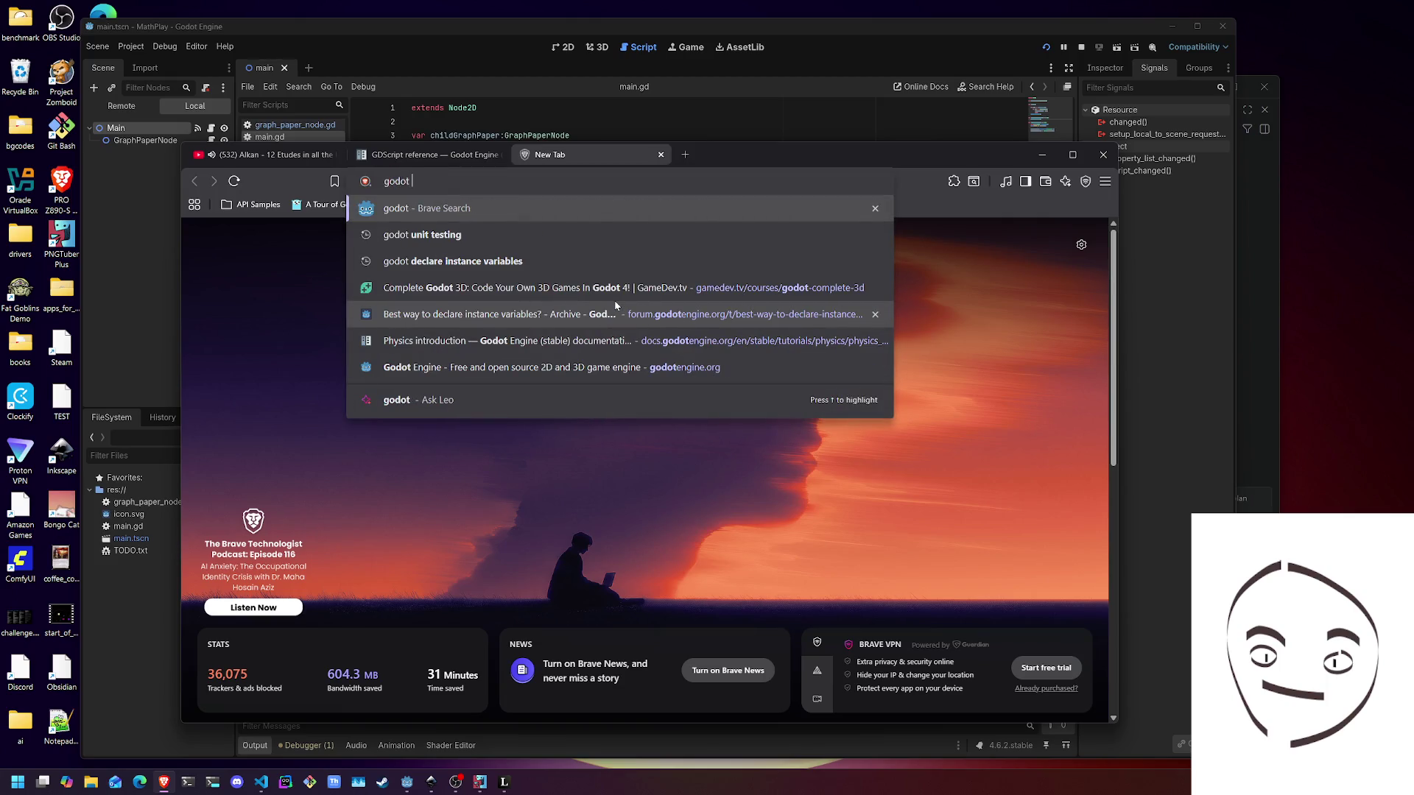
{"action": "type", "text": "resize "}
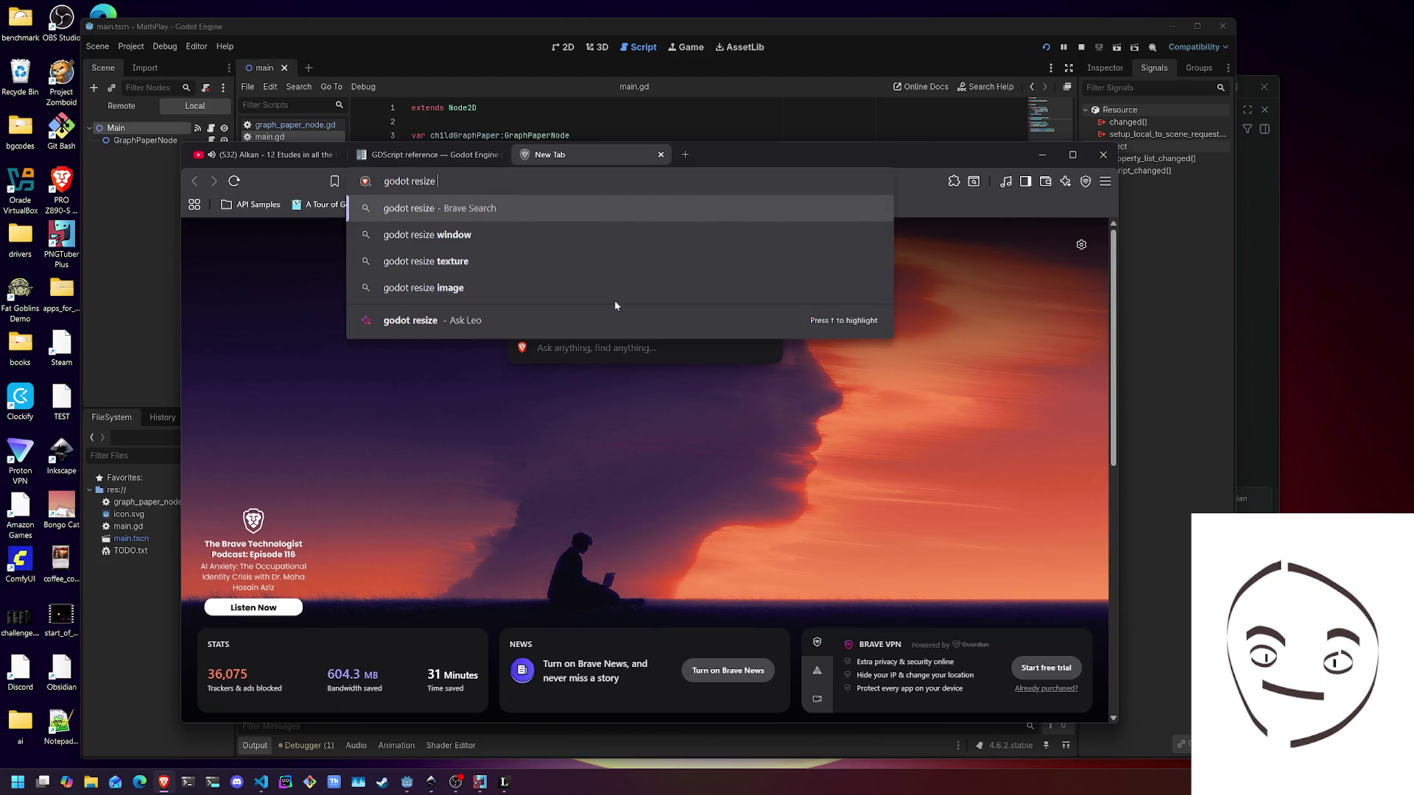
{"action": "type", "text": "based on"}
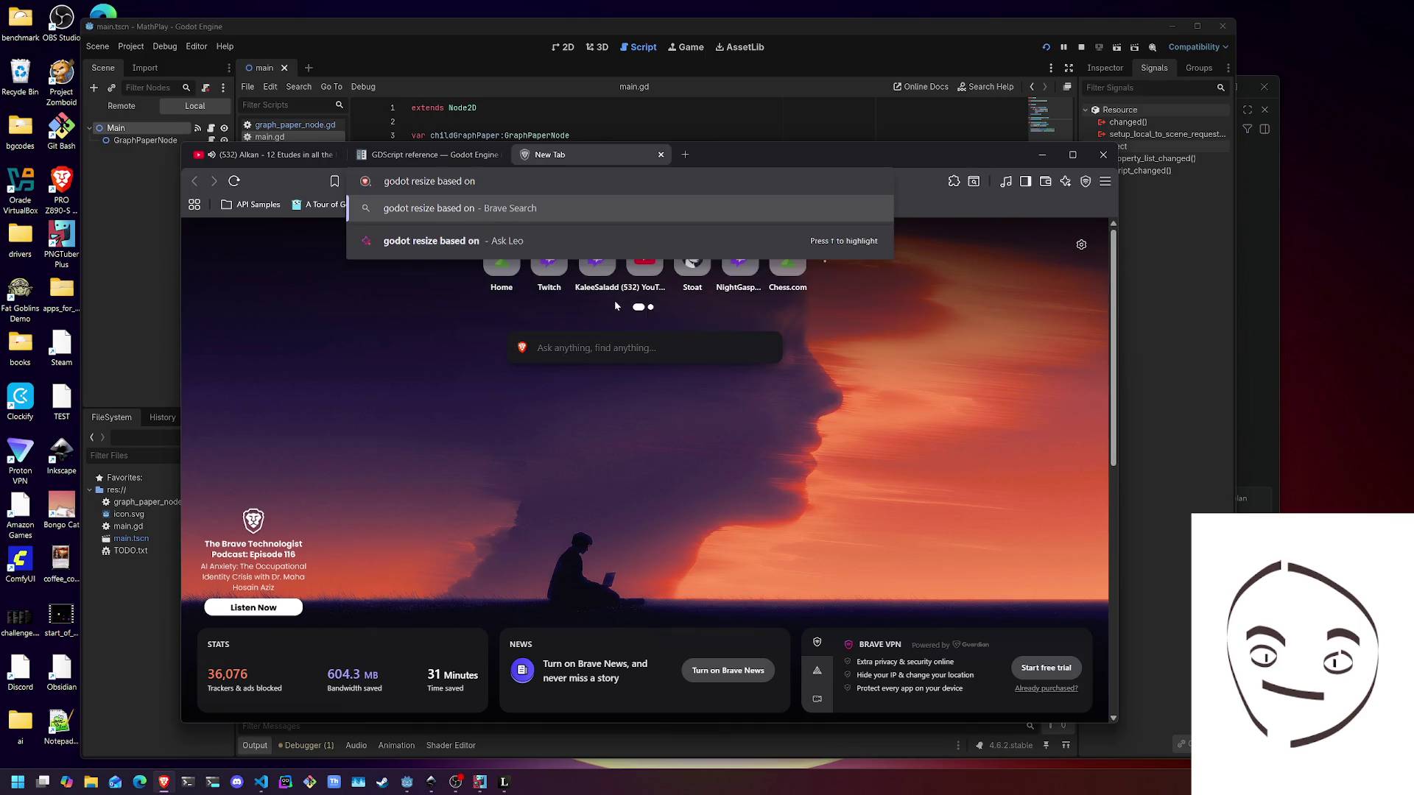
{"action": "type", "text": " window size"}
{"action": "key", "text": "Return"}
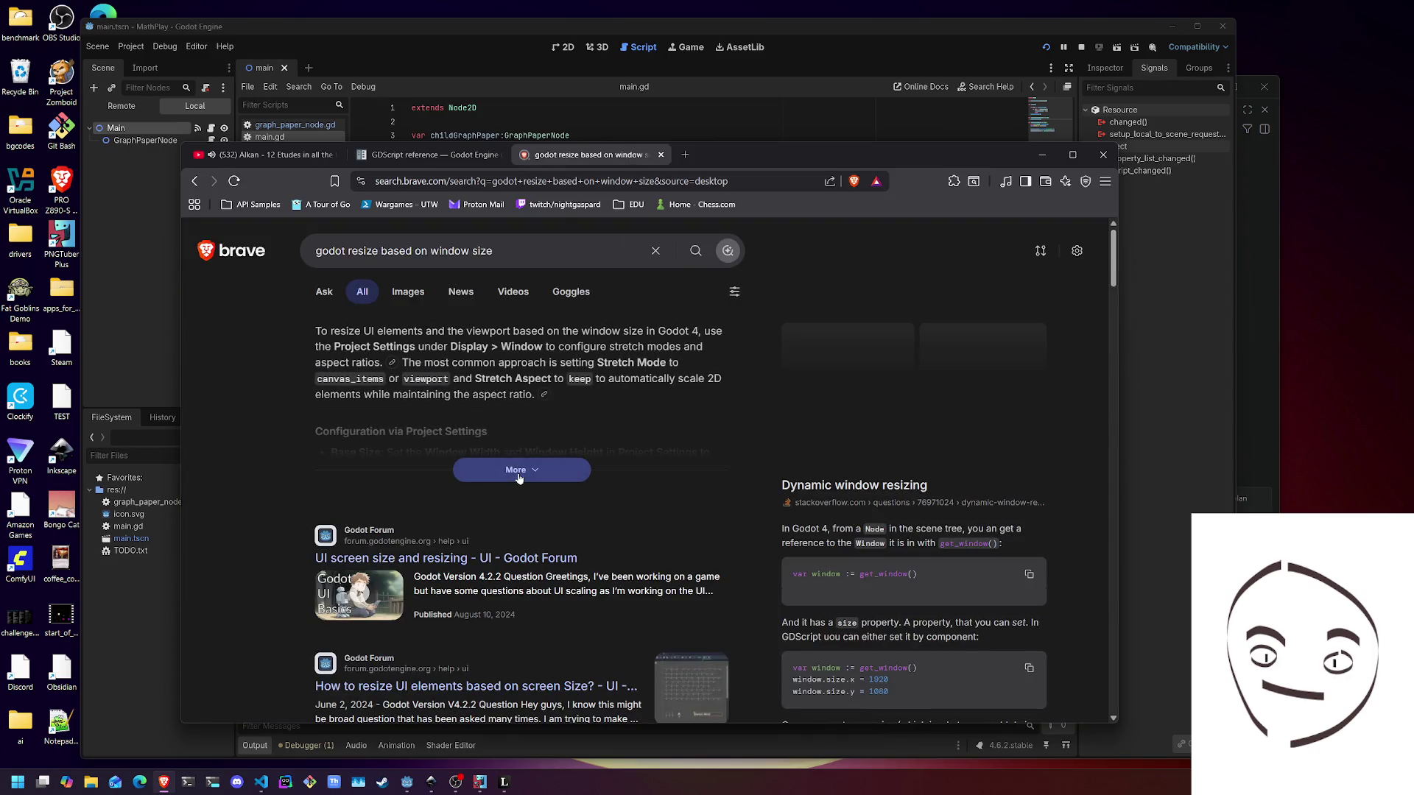
Expand Brave's AI answer and read through its stretch mode, stretch aspect and size_changed guidance
{"action": "left_click", "coordinate": [518, 473]}
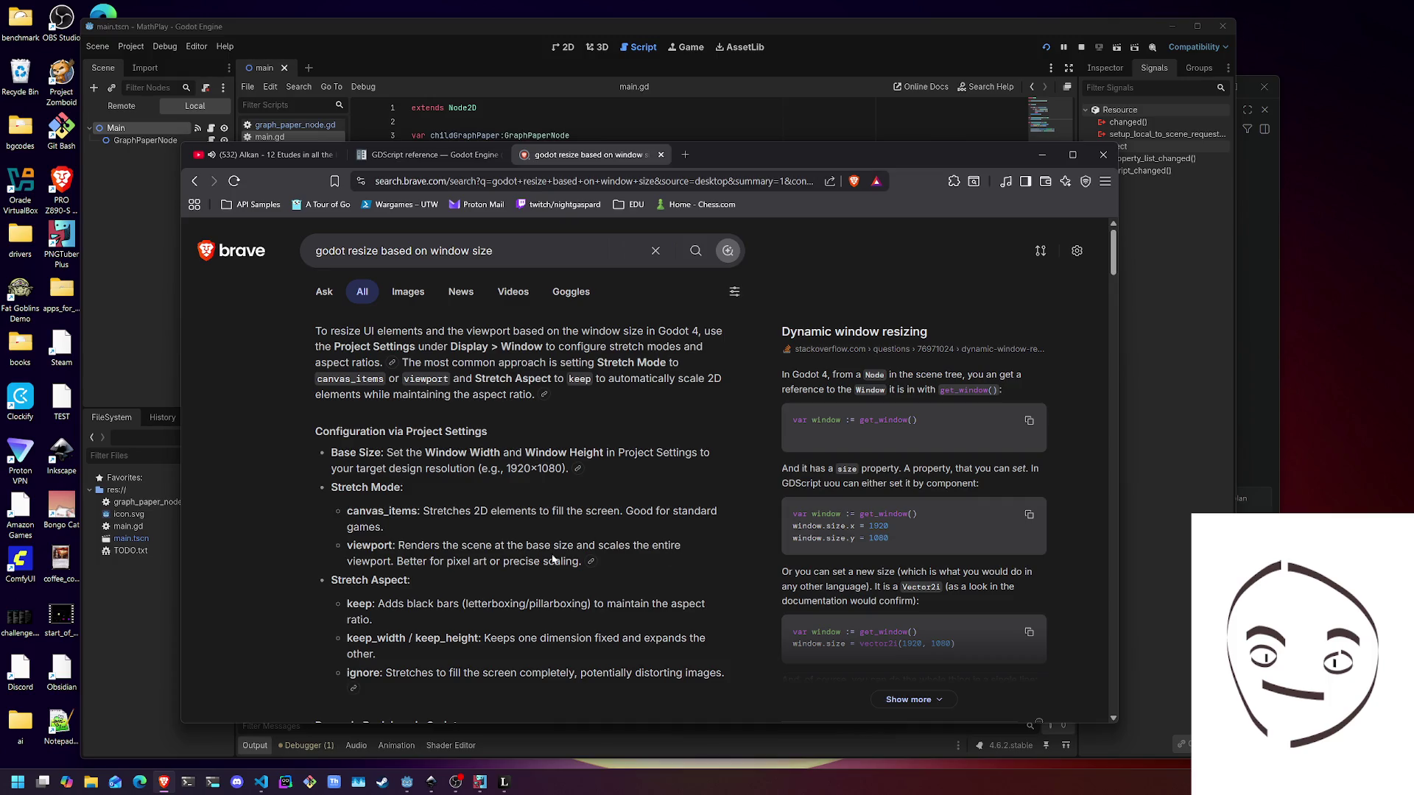
{"action": "double_click", "coordinate": [370, 545]}
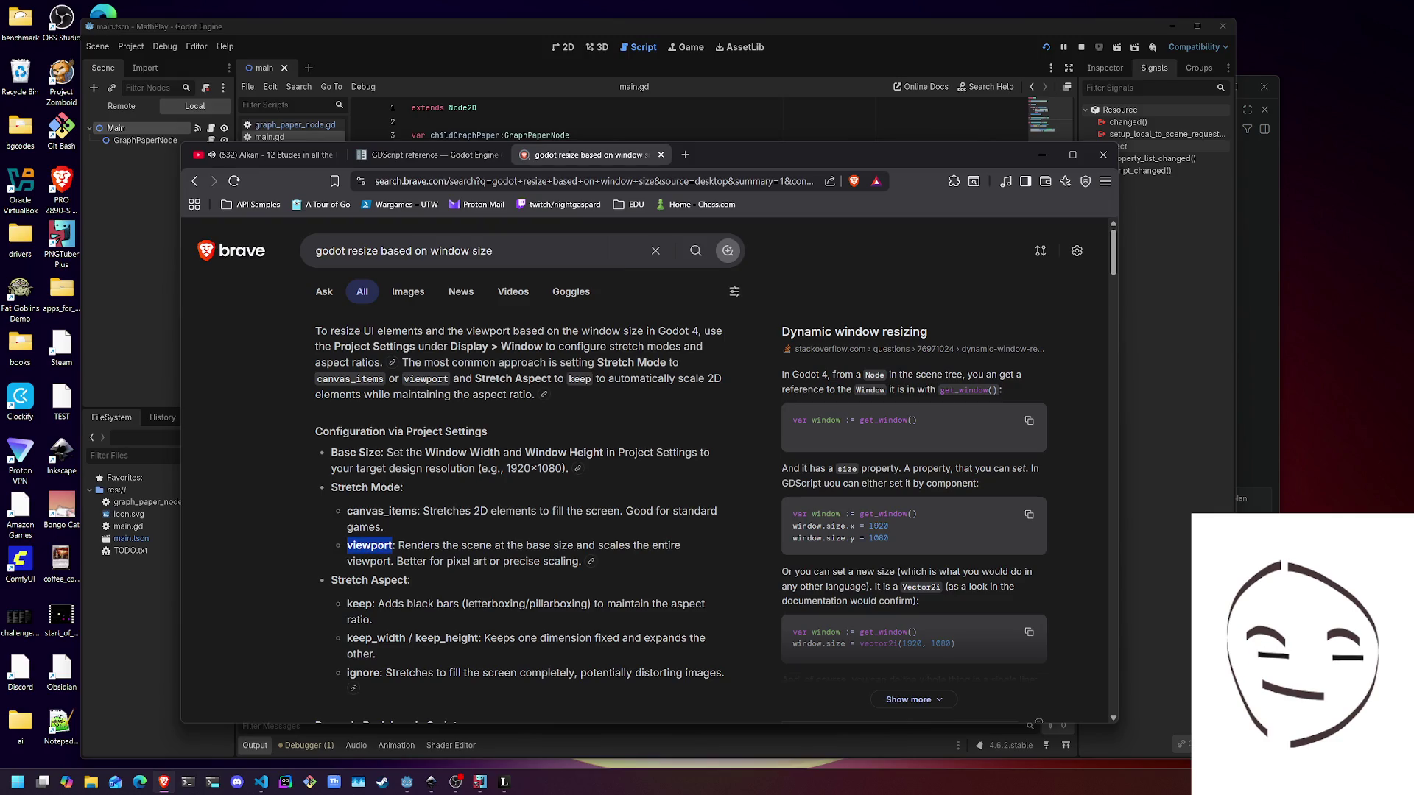
{"action": "scroll", "coordinate": [438, 523], "scroll_direction": "down", "scroll_amount": 3}
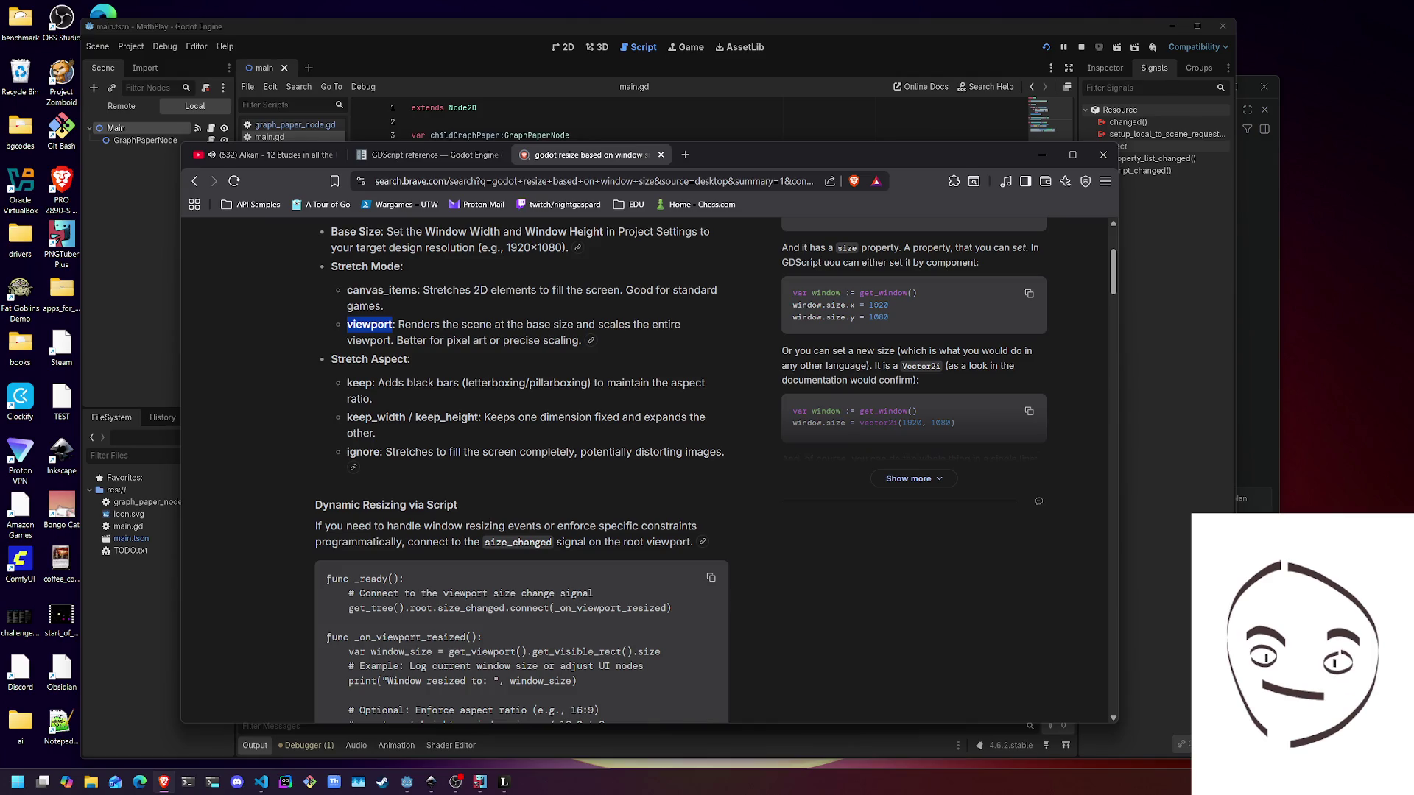
{"action": "scroll", "coordinate": [521, 471], "scroll_direction": "down", "scroll_amount": 3}
{"action": "scroll", "coordinate": [521, 471], "scroll_direction": "up", "scroll_amount": 3}
{"action": "left_click", "coordinate": [514, 64]}
Set Stretch Mode to viewport and Aspect to ignore, keeping scale mode fractional, then run the game
{"action": "left_click", "coordinate": [131, 46]}
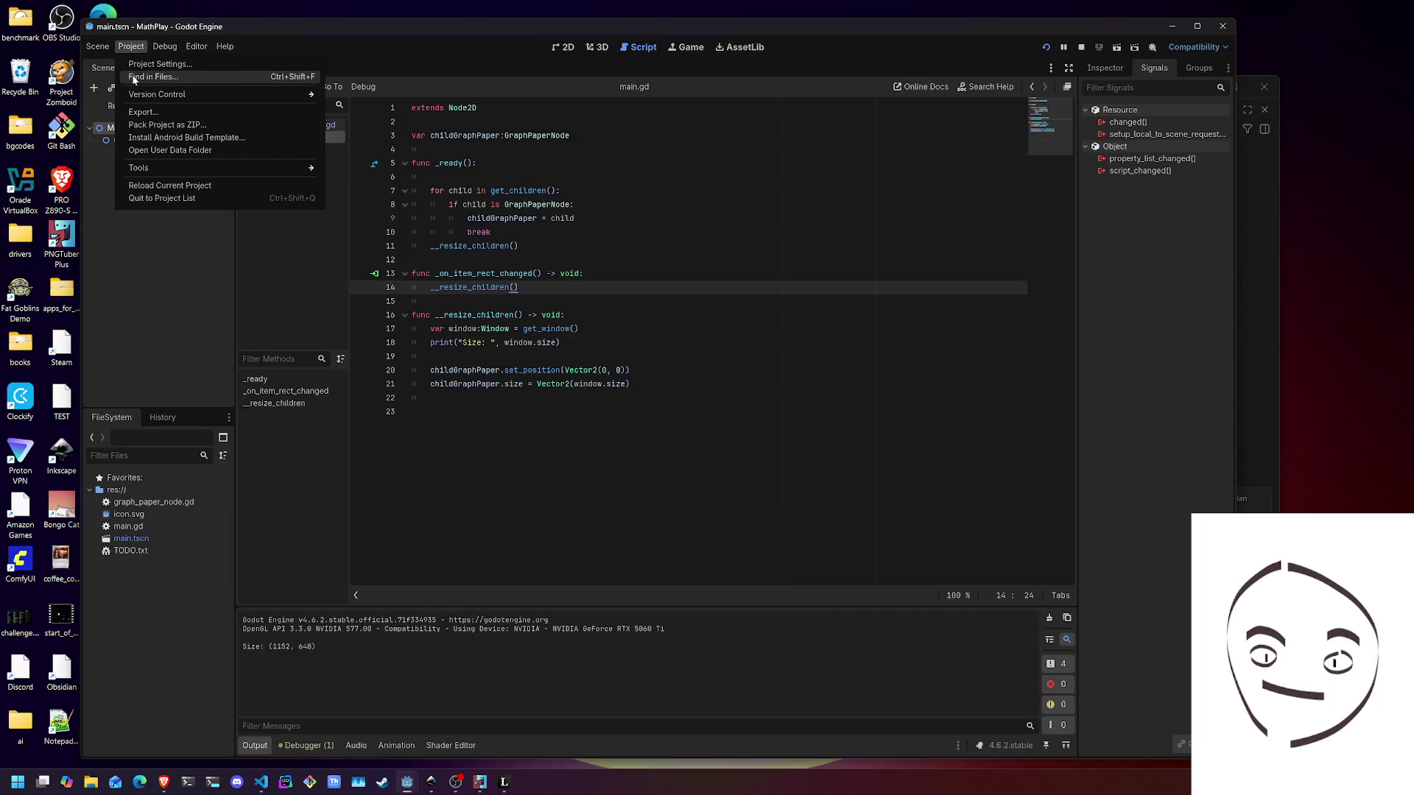
{"action": "left_click", "coordinate": [142, 68]}
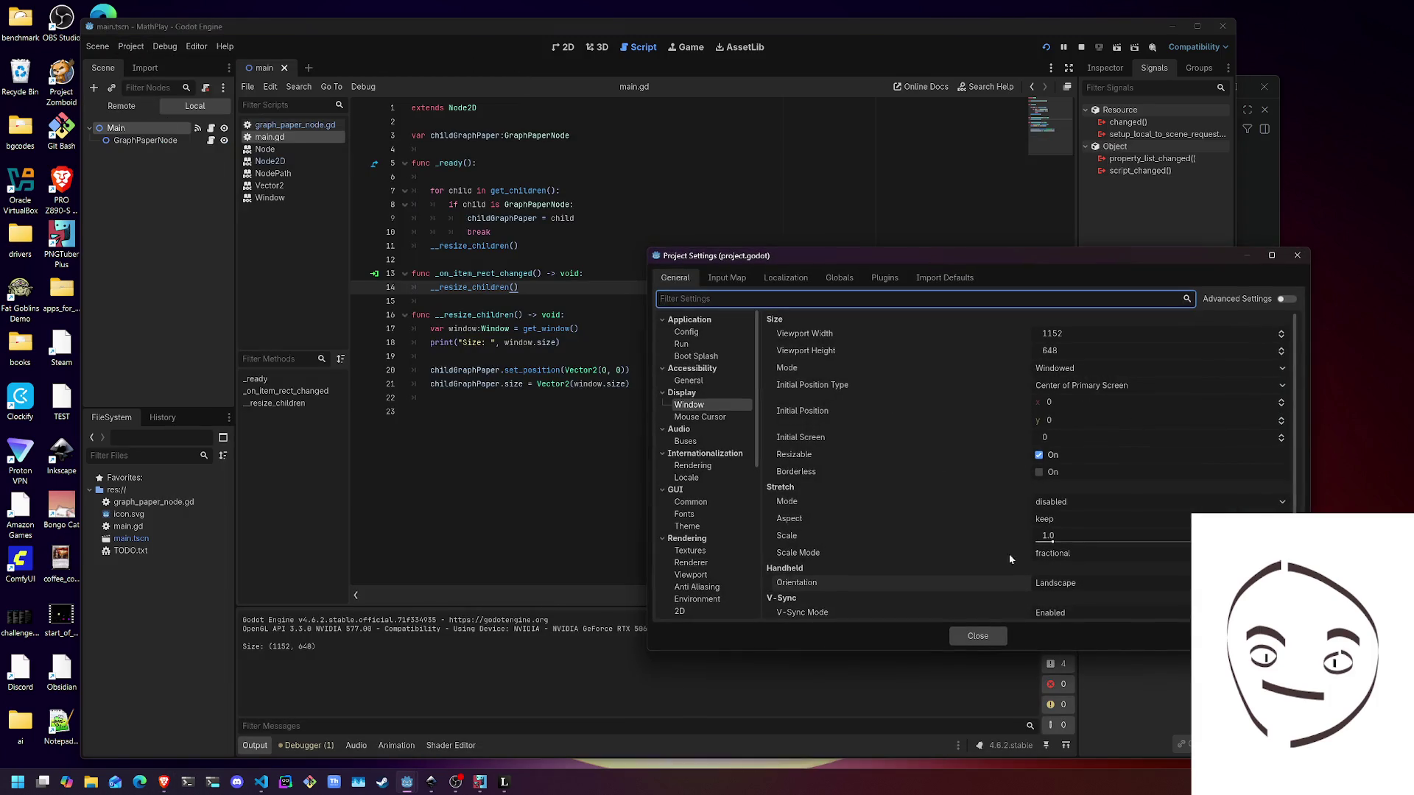
{"action": "left_click", "coordinate": [1079, 498]}
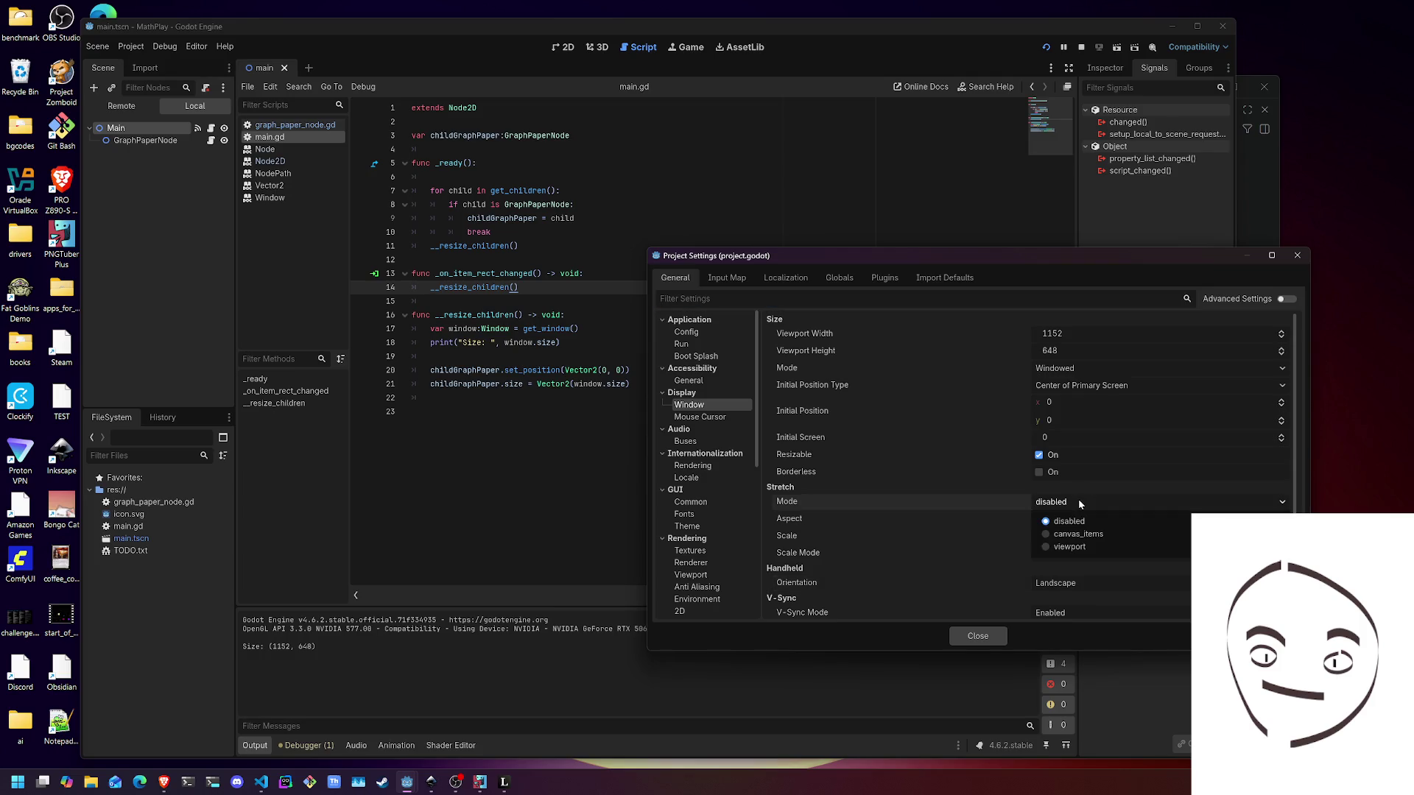
{"action": "left_click", "coordinate": [1065, 547]}
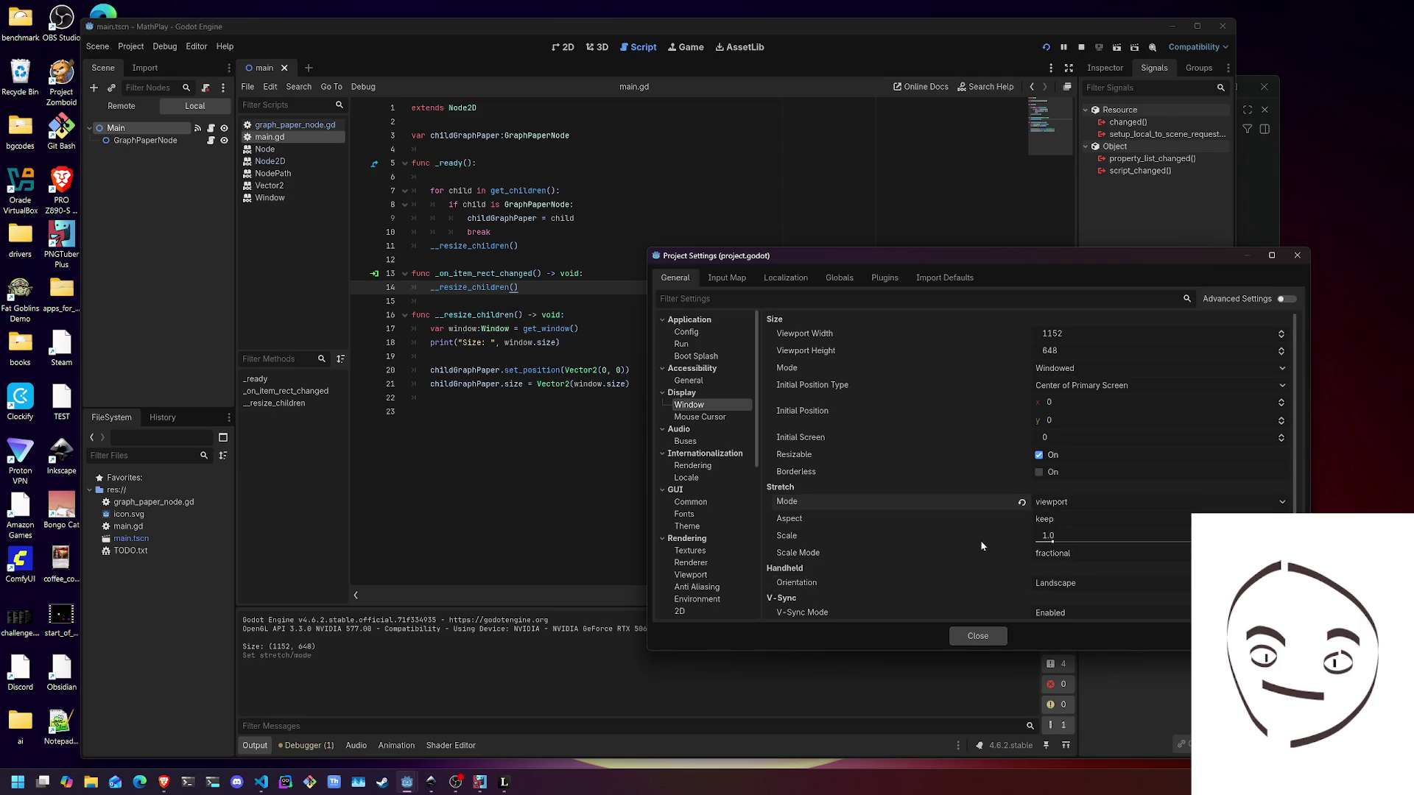
{"action": "left_click", "coordinate": [1084, 549]}
{"action": "left_click", "coordinate": [1084, 550]}
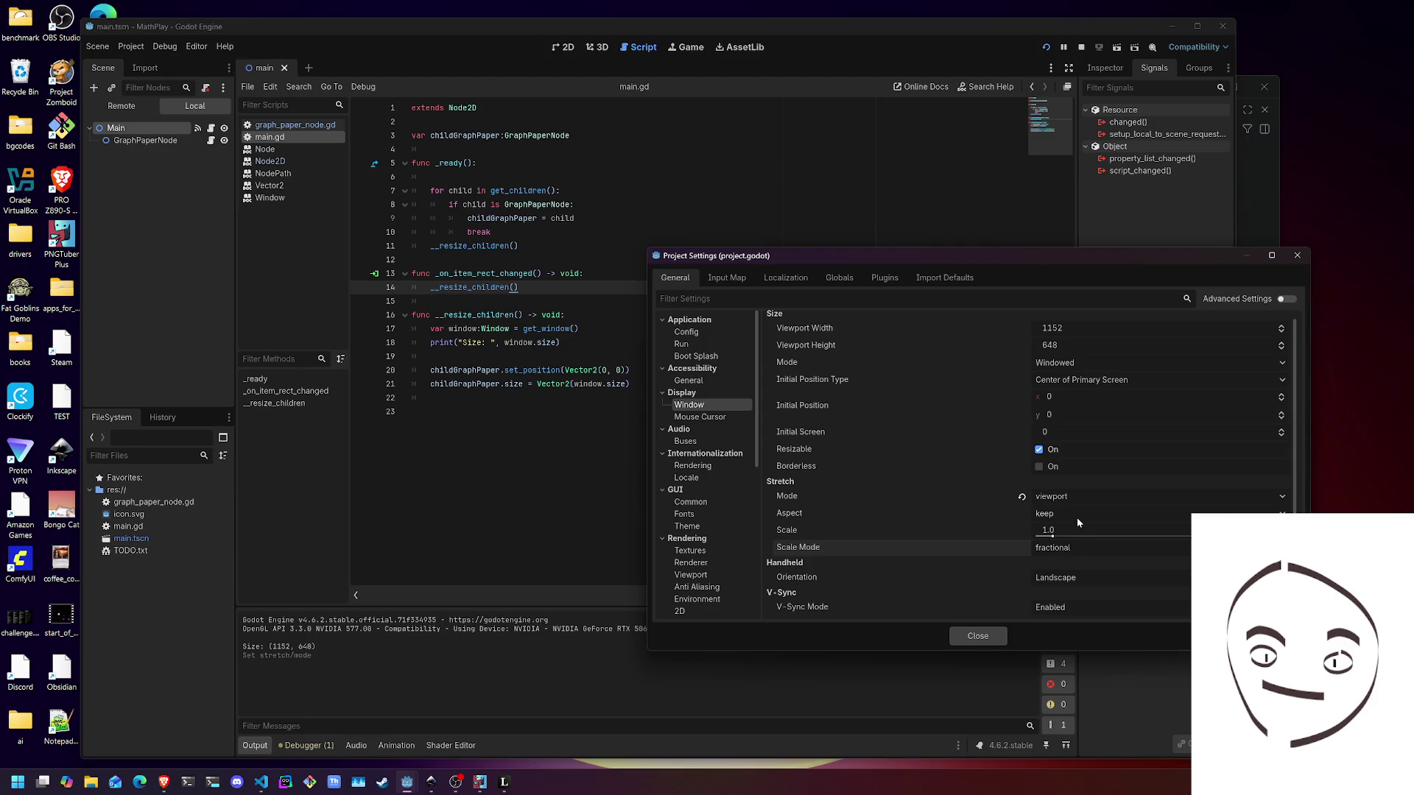
{"action": "left_click", "coordinate": [1075, 514]}
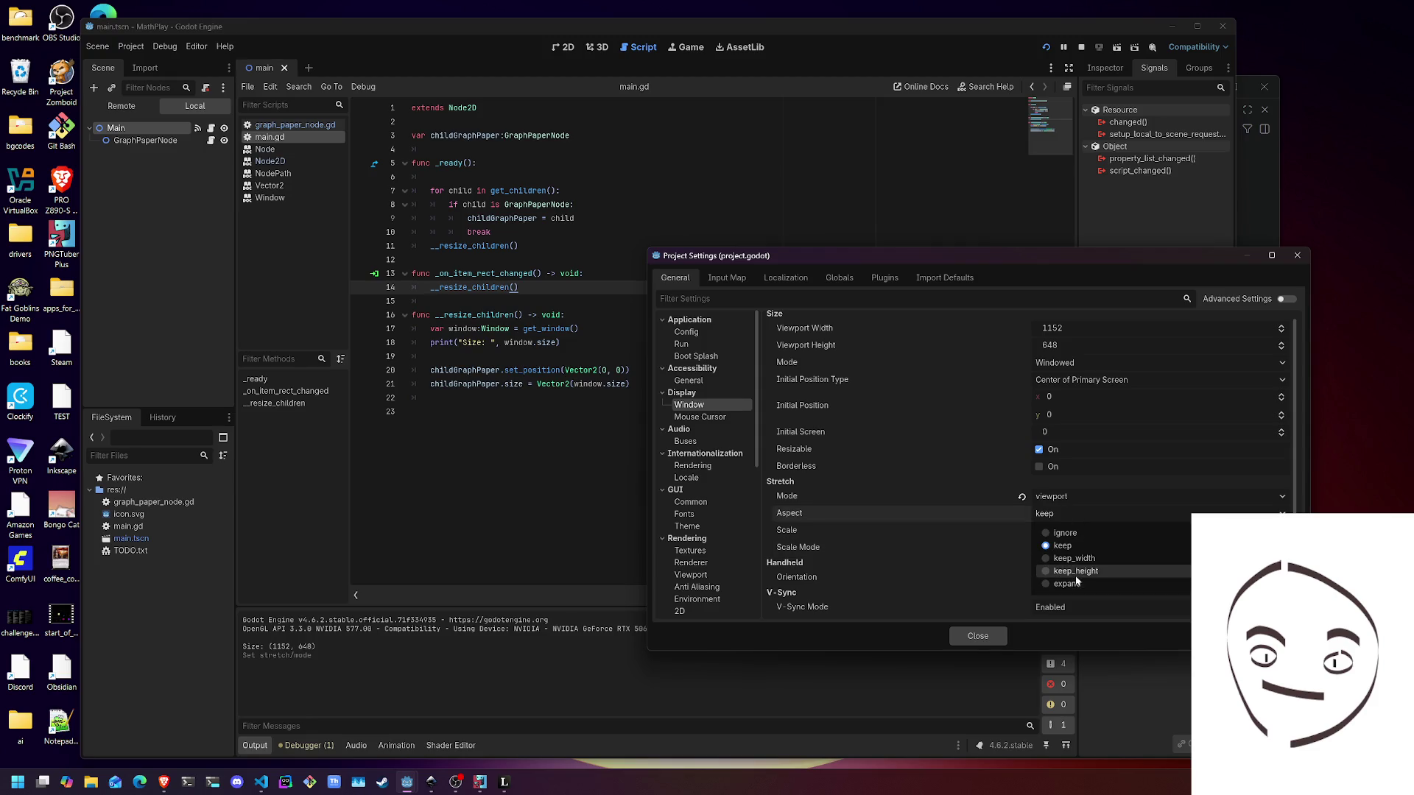
{"action": "left_click", "coordinate": [1075, 534]}
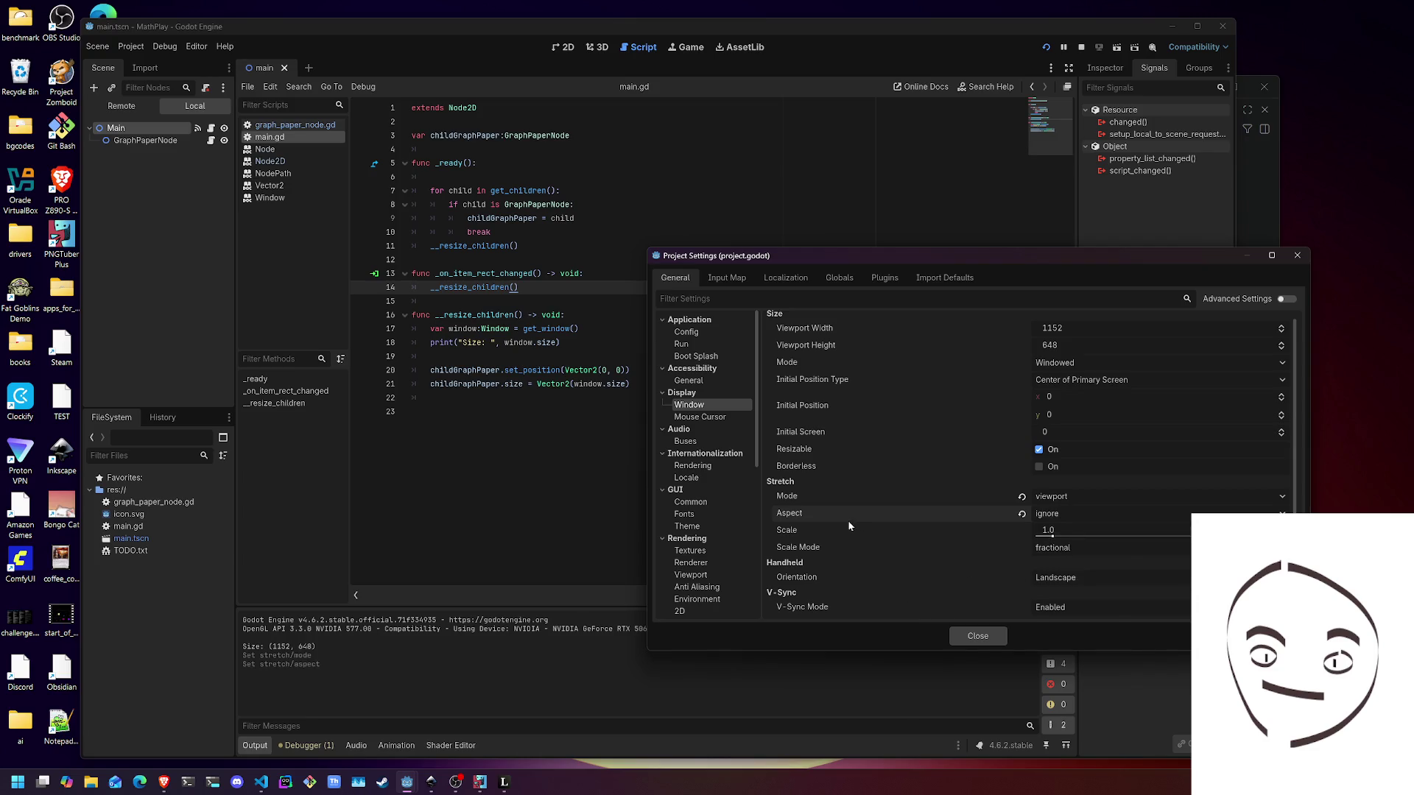
{"action": "left_click", "coordinate": [461, 477]}
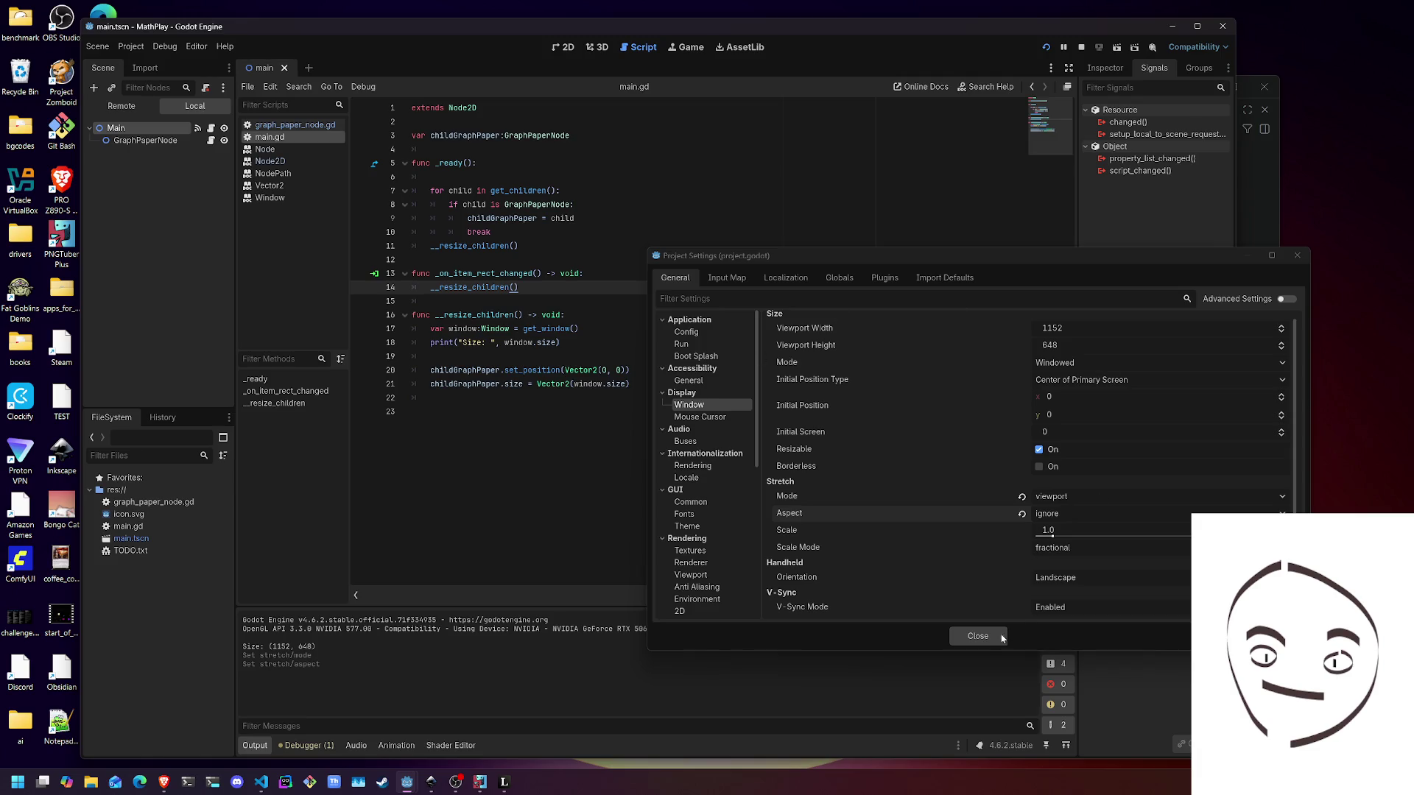
{"action": "left_click", "coordinate": [1001, 638]}
{"action": "key", "text": "F5"}
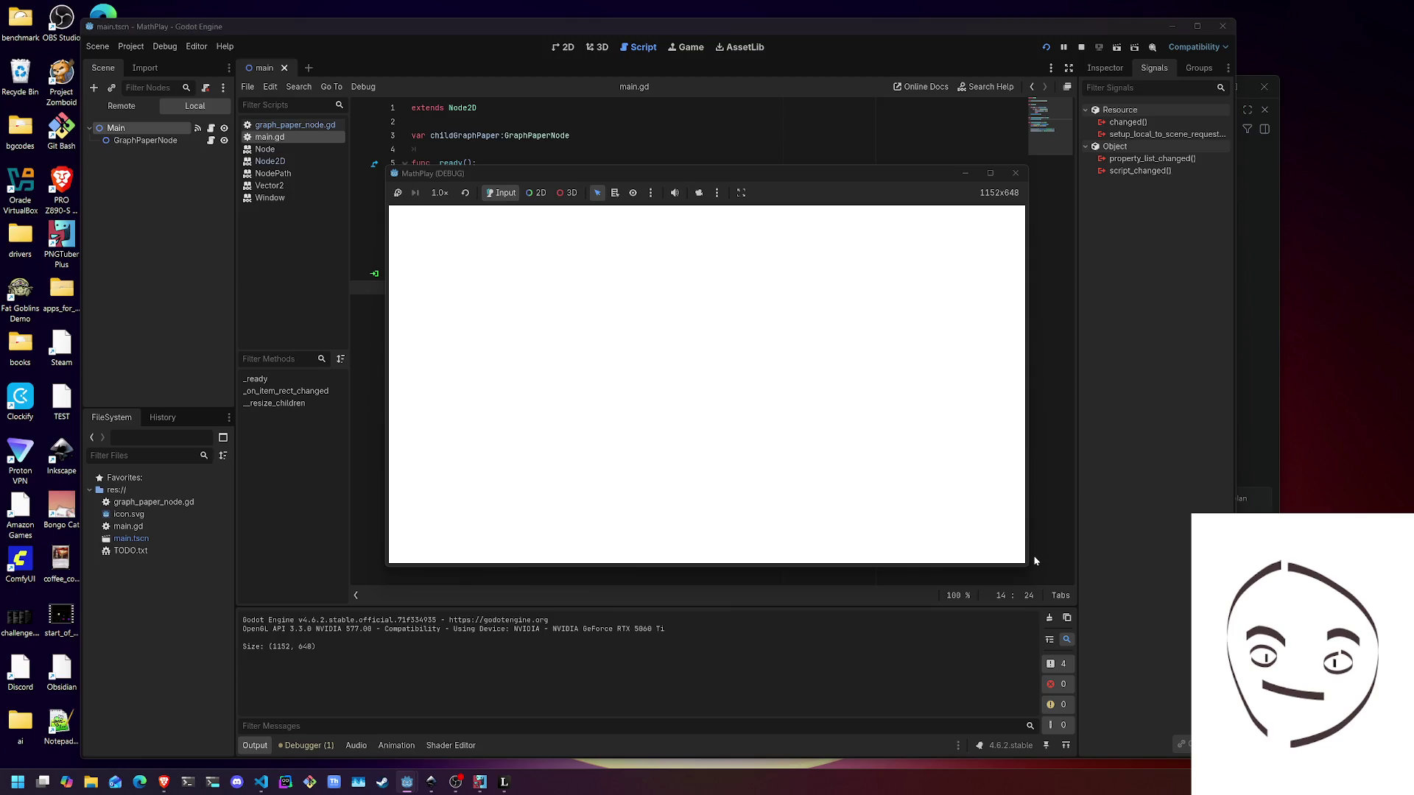
{"action": "mouse_move", "coordinate": [1026, 558]}
{"action": "left_mouse_down"}
{"action": "mouse_move", "coordinate": [1180, 558]}
{"action": "mouse_move", "coordinate": [1112, 618]}
{"action": "mouse_move", "coordinate": [808, 479]}
{"action": "mouse_move", "coordinate": [1031, 593]}
{"action": "mouse_move", "coordinate": [975, 509]}
{"action": "mouse_move", "coordinate": [621, 305]}
{"action": "mouse_move", "coordinate": [1092, 766]}
{"action": "mouse_move", "coordinate": [1041, 460]}
{"action": "mouse_move", "coordinate": [464, 265]}
{"action": "mouse_move", "coordinate": [1019, 722]}
{"action": "mouse_move", "coordinate": [1032, 511]}
{"action": "mouse_move", "coordinate": [1007, 400]}
{"action": "mouse_move", "coordinate": [983, 727]}
{"action": "left_mouse_up"}
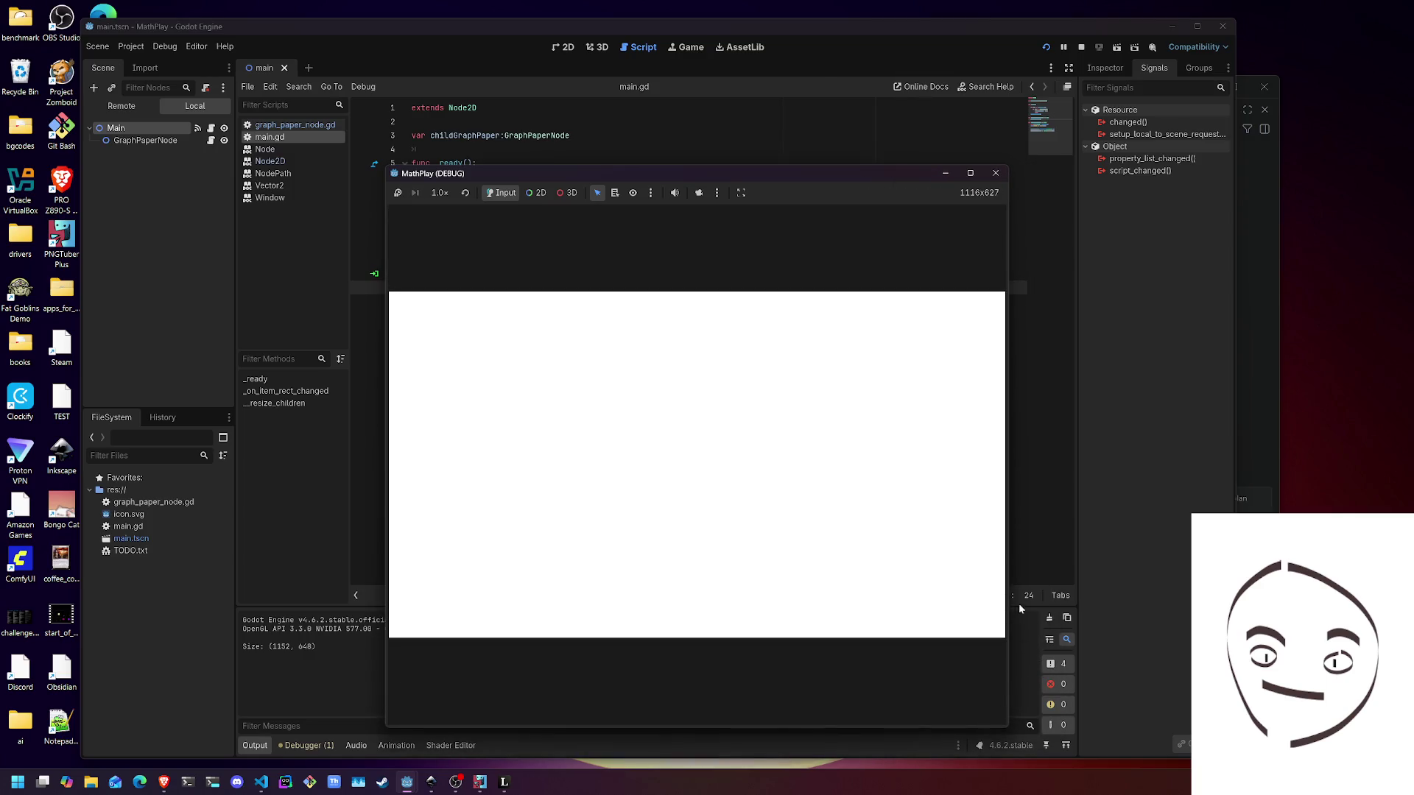
{"action": "mouse_move", "coordinate": [1007, 549]}
{"action": "left_mouse_down"}
{"action": "mouse_move", "coordinate": [644, 499]}
{"action": "mouse_move", "coordinate": [998, 478]}
{"action": "mouse_move", "coordinate": [1073, 489]}
{"action": "left_mouse_up"}
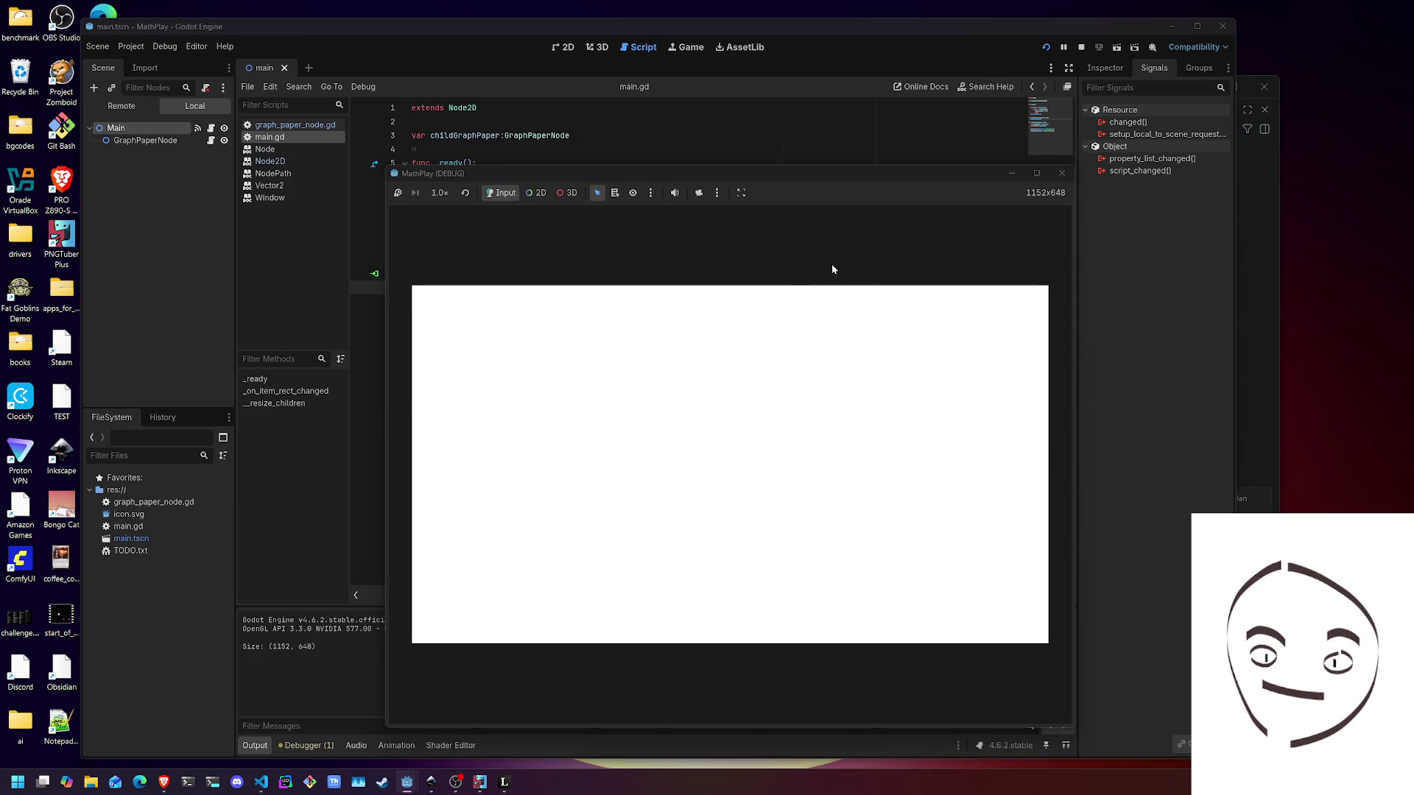
{"action": "mouse_move", "coordinate": [748, 168]}
{"action": "left_mouse_down"}
{"action": "mouse_move", "coordinate": [745, 410]}
{"action": "mouse_move", "coordinate": [780, 167]}
{"action": "mouse_move", "coordinate": [771, 403]}
{"action": "mouse_move", "coordinate": [773, 180]}
{"action": "left_mouse_up"}
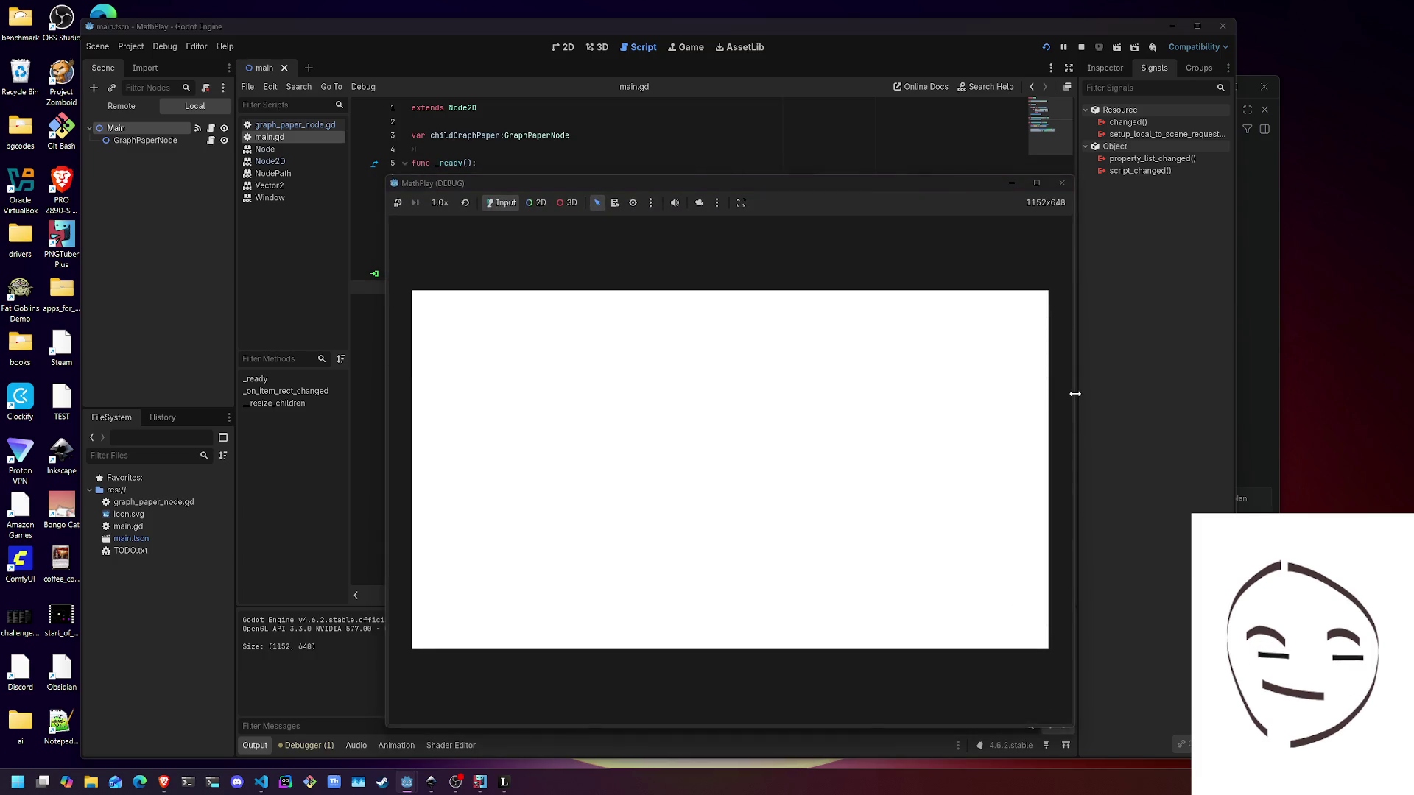
{"action": "mouse_move", "coordinate": [1075, 393]}
{"action": "left_mouse_down"}
{"action": "mouse_move", "coordinate": [1296, 394]}
{"action": "mouse_move", "coordinate": [1001, 351]}
{"action": "mouse_move", "coordinate": [1331, 370]}
{"action": "mouse_move", "coordinate": [773, 369]}
{"action": "mouse_move", "coordinate": [1183, 368]}
{"action": "mouse_move", "coordinate": [1163, 357]}
{"action": "left_mouse_up"}
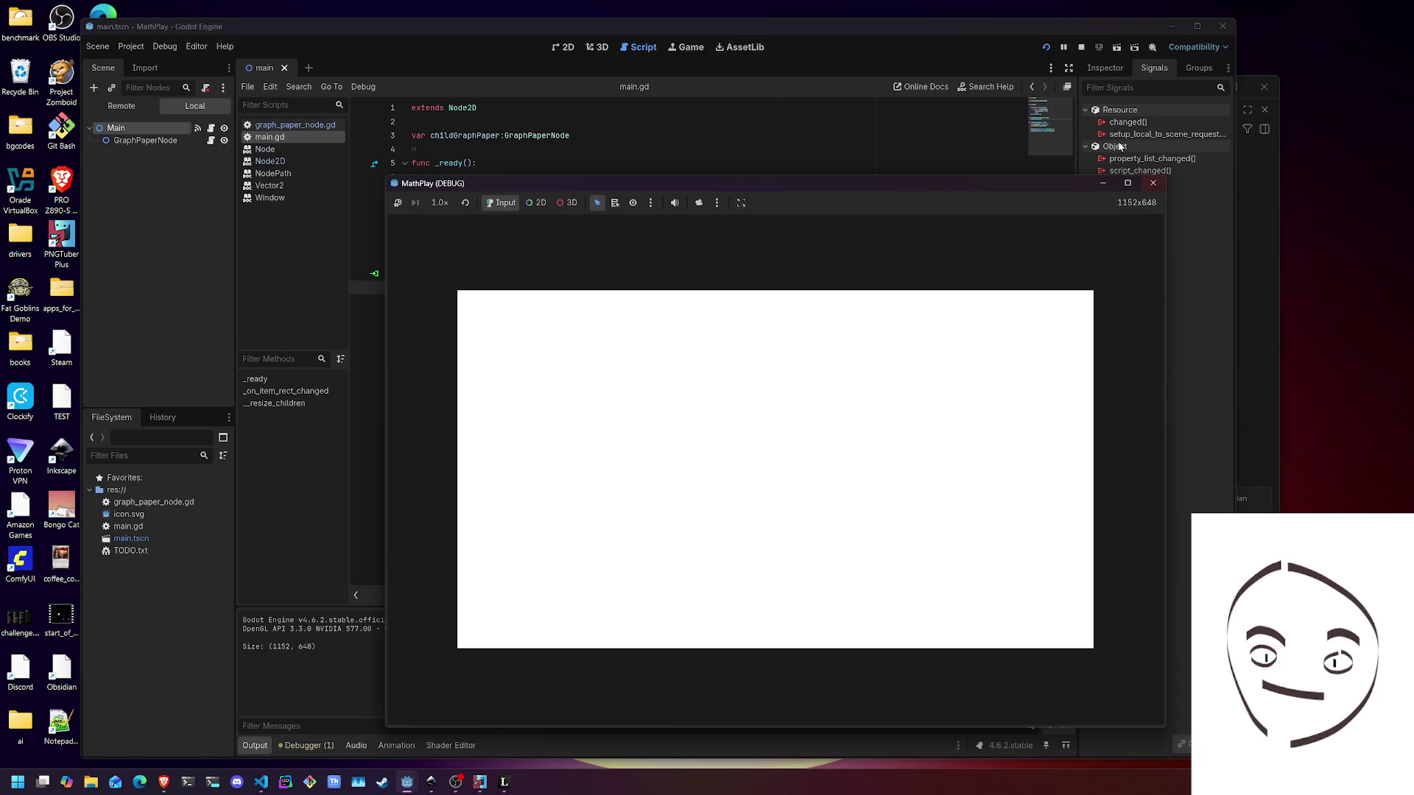
{"action": "left_click", "coordinate": [1151, 183]}
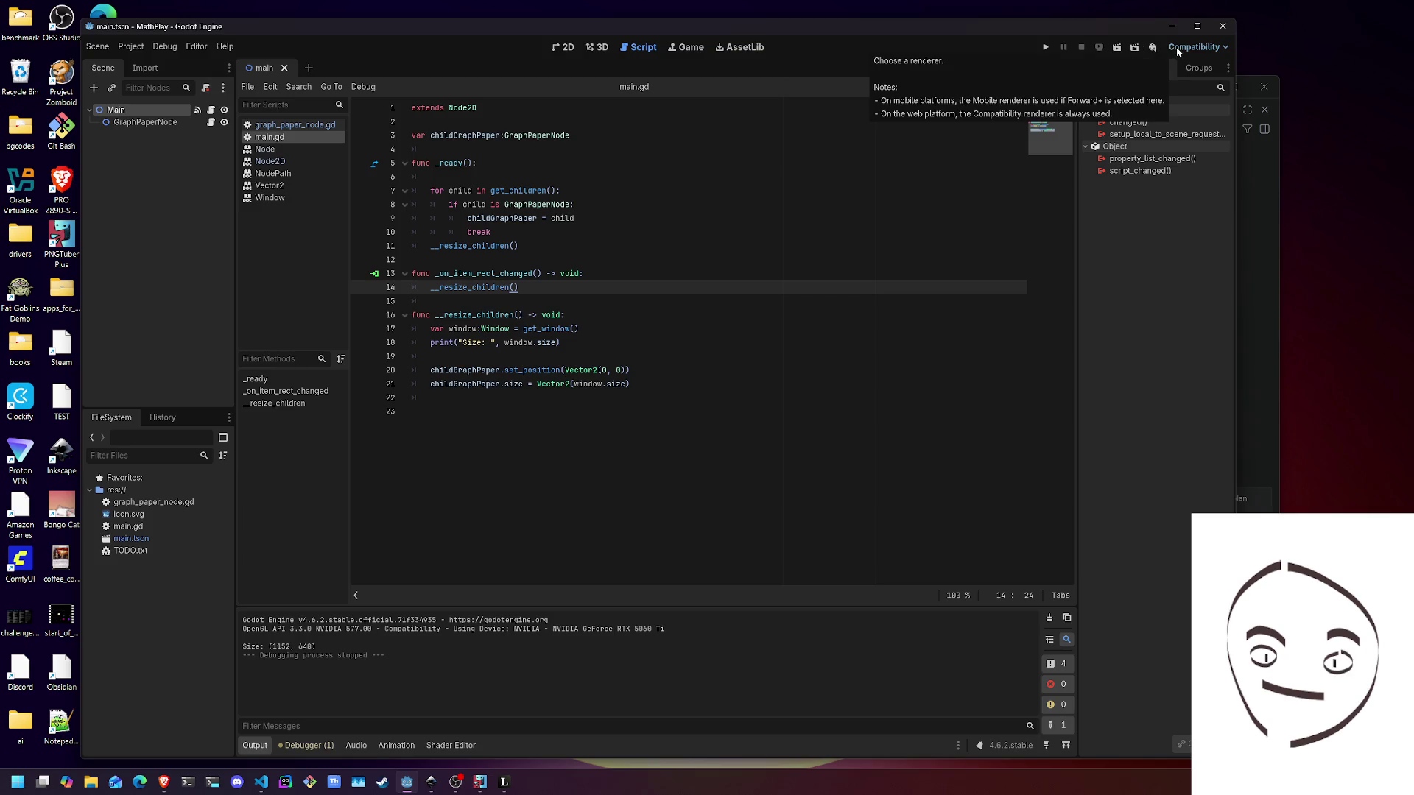
Run the game with Stretch to Fit embedding and resize its window to 1380x750
{"action": "left_click", "coordinate": [1045, 47]}
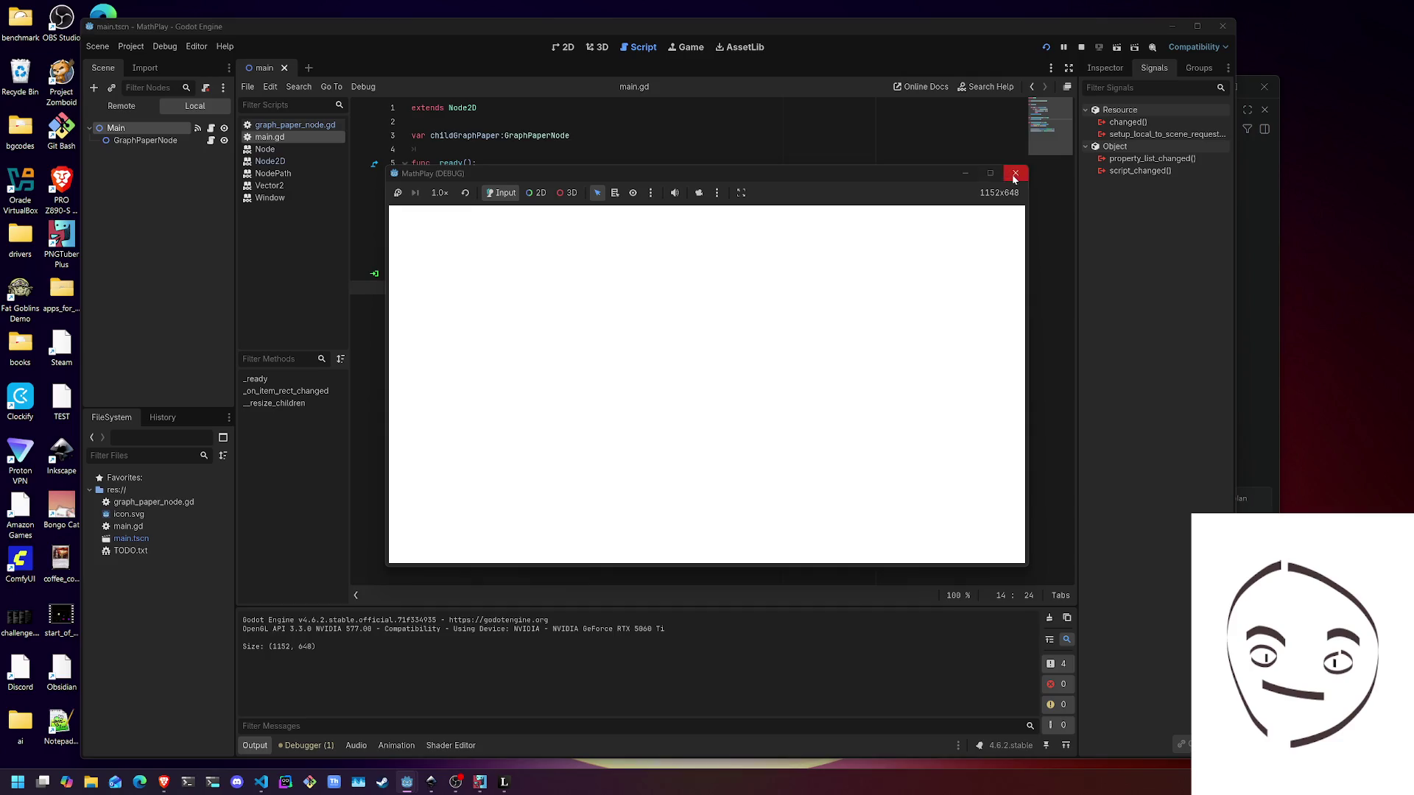
{"action": "left_click", "coordinate": [740, 195]}
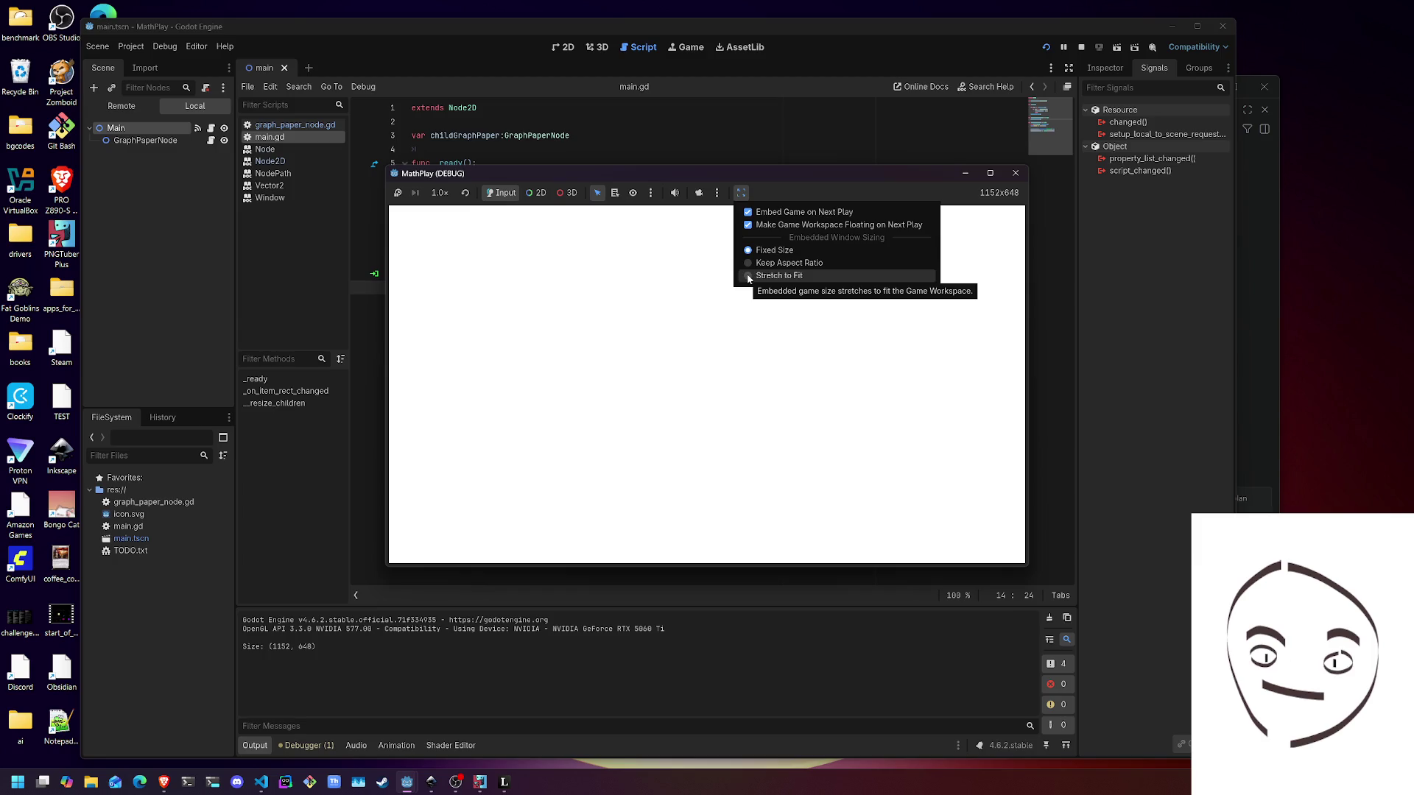
{"action": "left_click", "coordinate": [748, 275]}
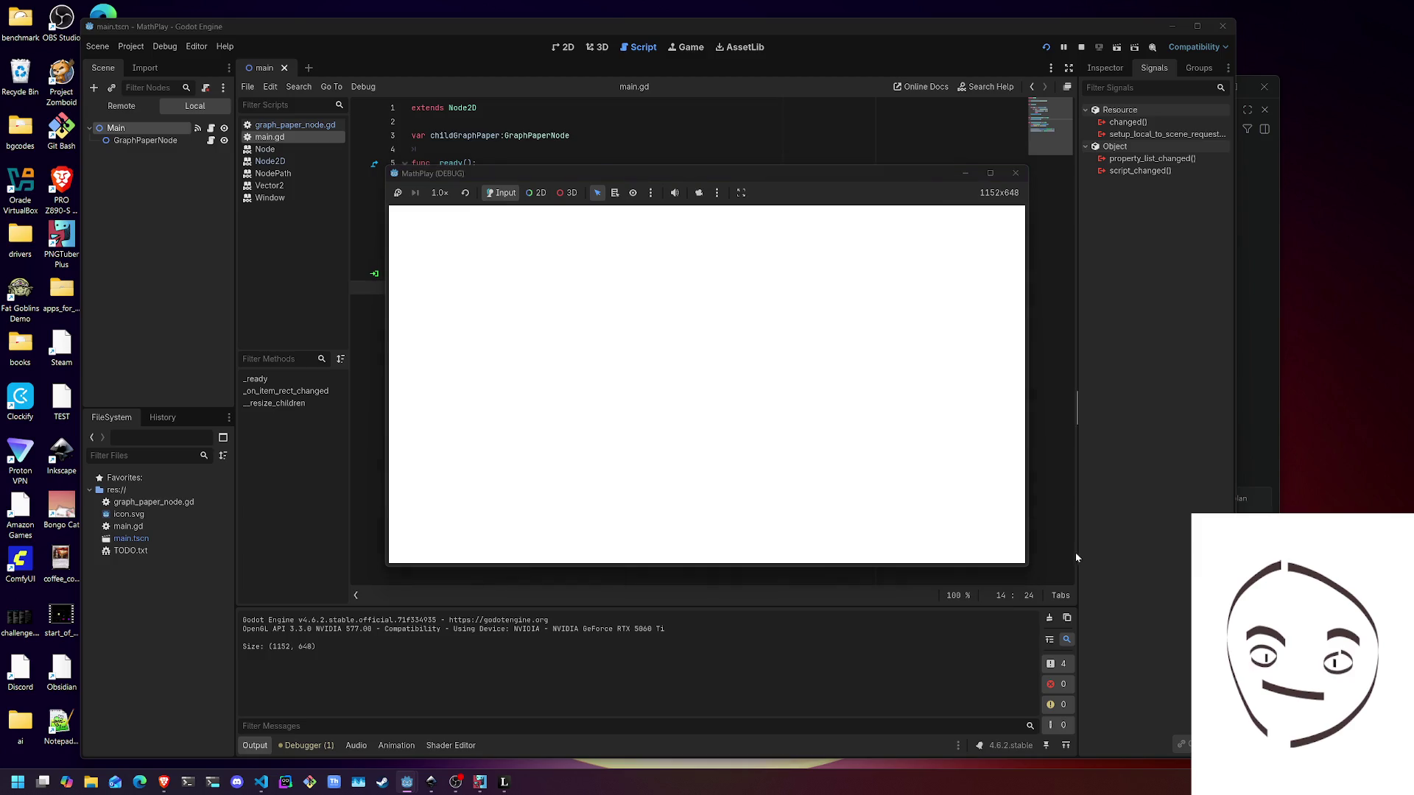
{"action": "mouse_move", "coordinate": [1027, 567]}
{"action": "left_mouse_down"}
{"action": "mouse_move", "coordinate": [1304, 748]}
{"action": "mouse_move", "coordinate": [699, 408]}
{"action": "mouse_move", "coordinate": [969, 586]}
{"action": "left_mouse_up"}
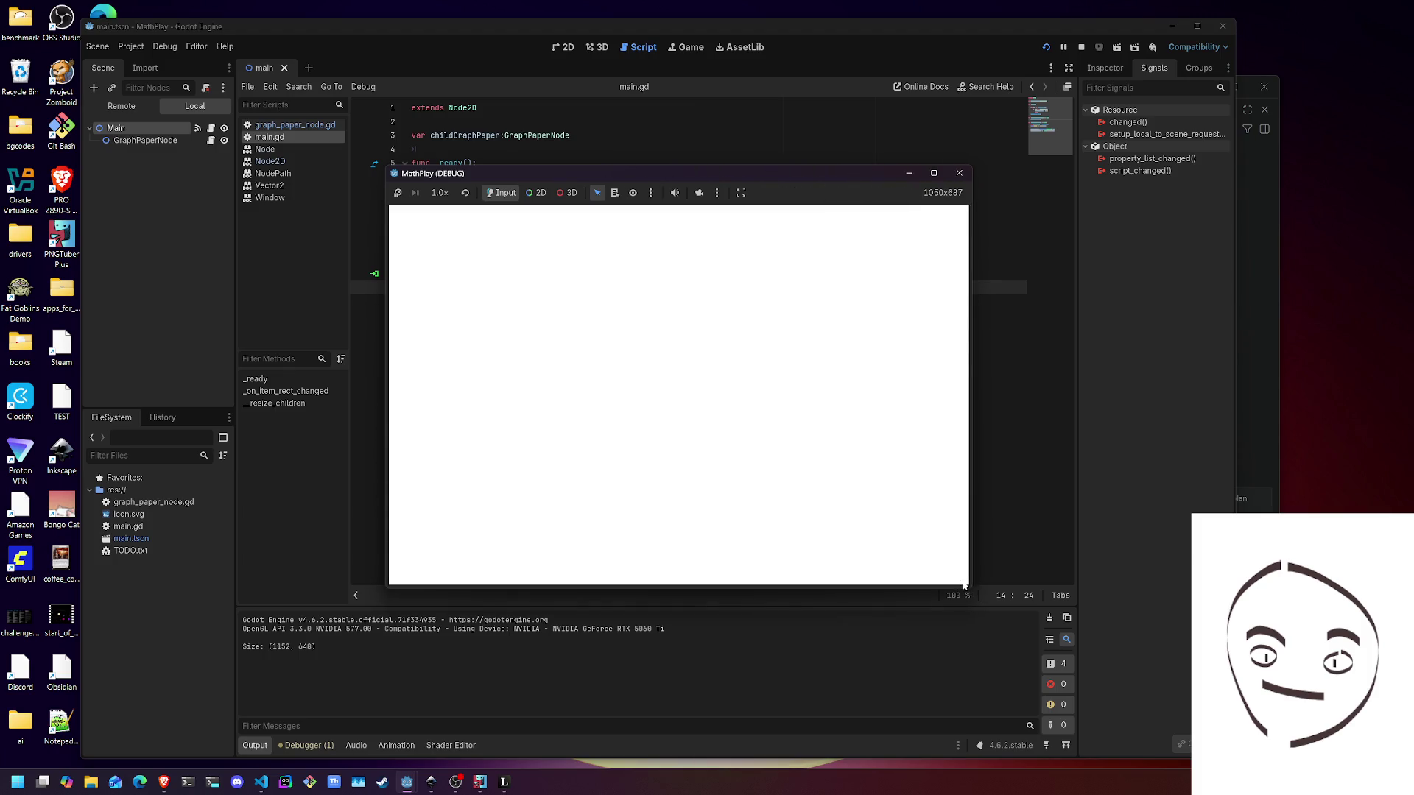
{"action": "mouse_move", "coordinate": [969, 505]}
{"action": "left_mouse_down"}
{"action": "mouse_move", "coordinate": [1212, 505]}
{"action": "mouse_move", "coordinate": [714, 427]}
{"action": "left_mouse_up"}
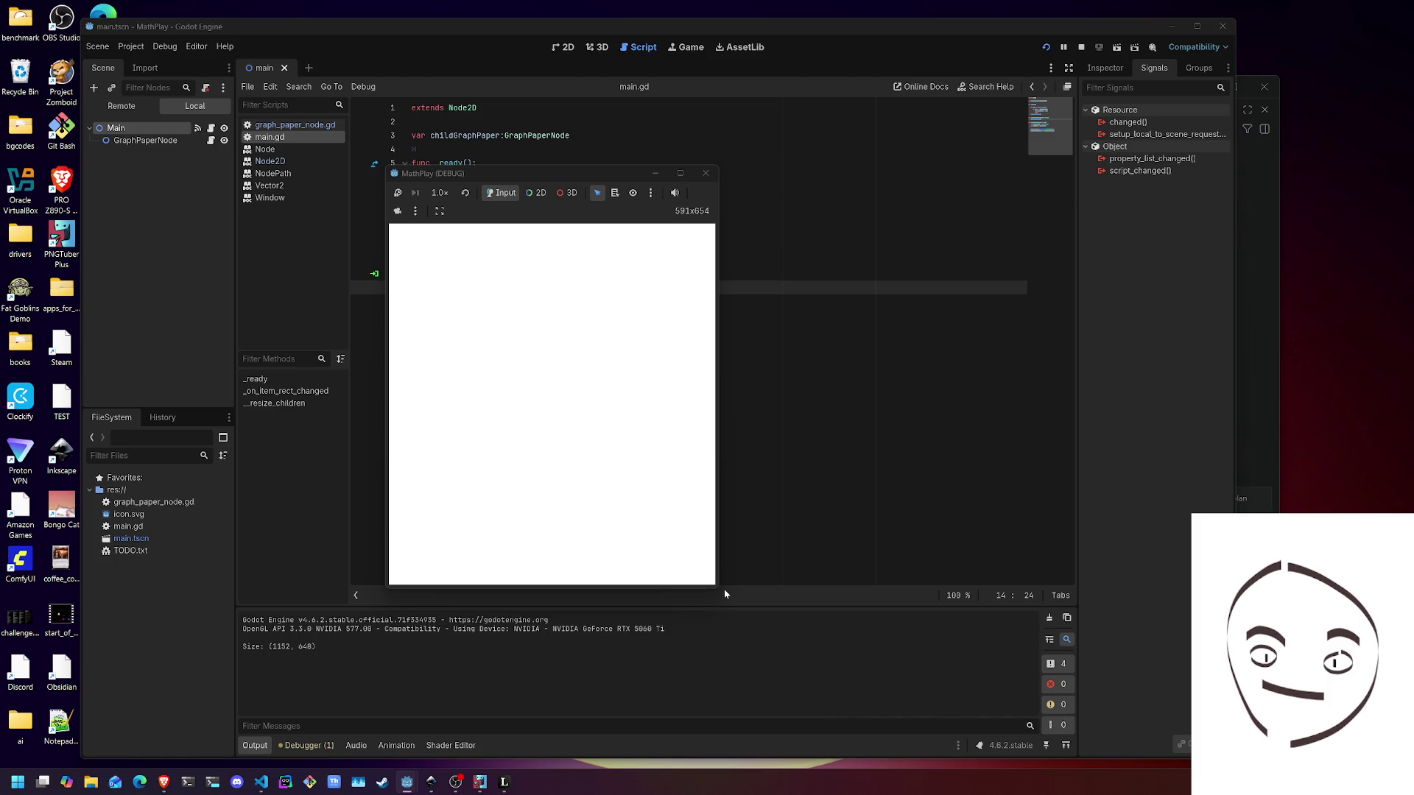
{"action": "mouse_move", "coordinate": [718, 587]}
{"action": "left_mouse_down"}
{"action": "mouse_move", "coordinate": [1085, 401]}
{"action": "mouse_move", "coordinate": [1152, 436]}
{"action": "left_mouse_up"}
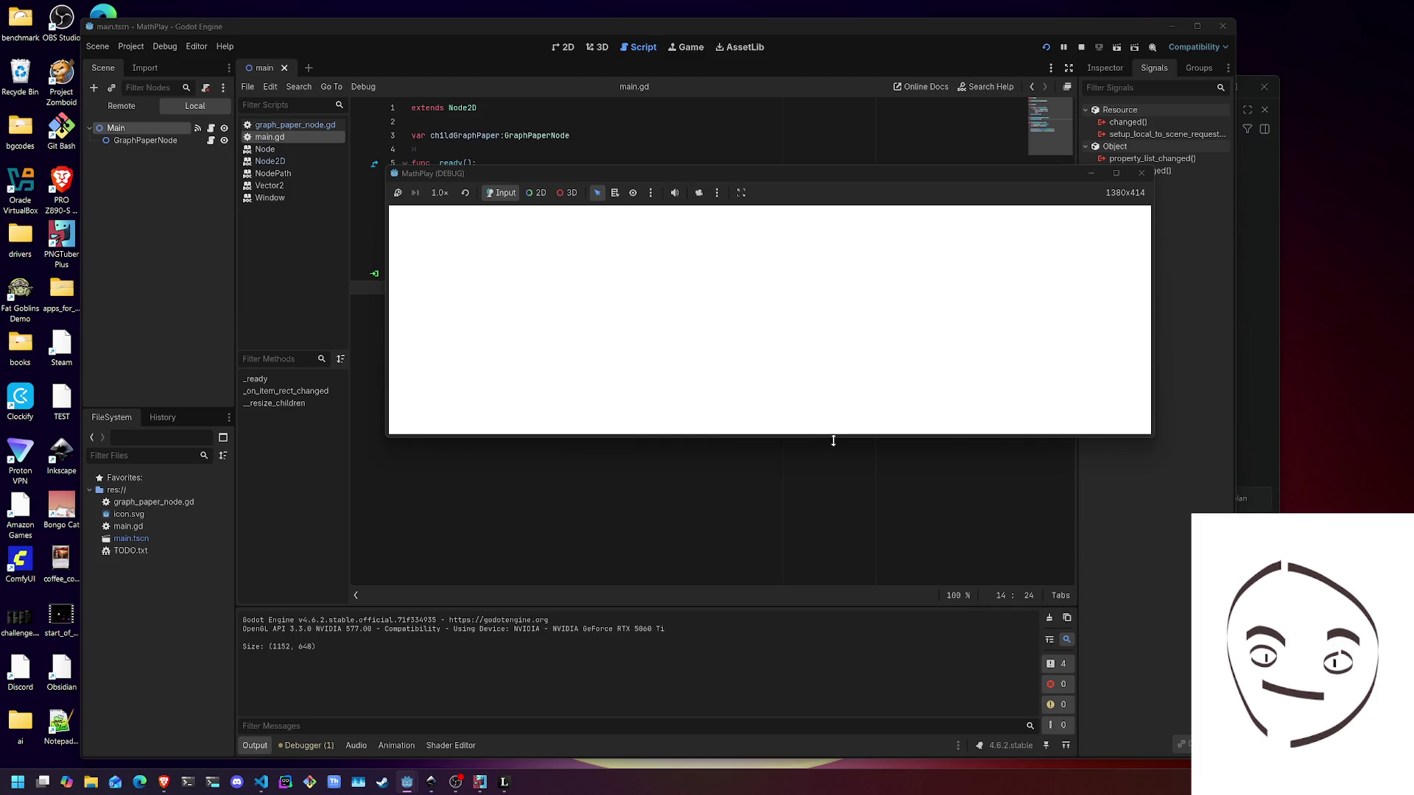
{"action": "left_click_drag", "start_coordinate": [833, 440], "coordinate": [799, 622]}
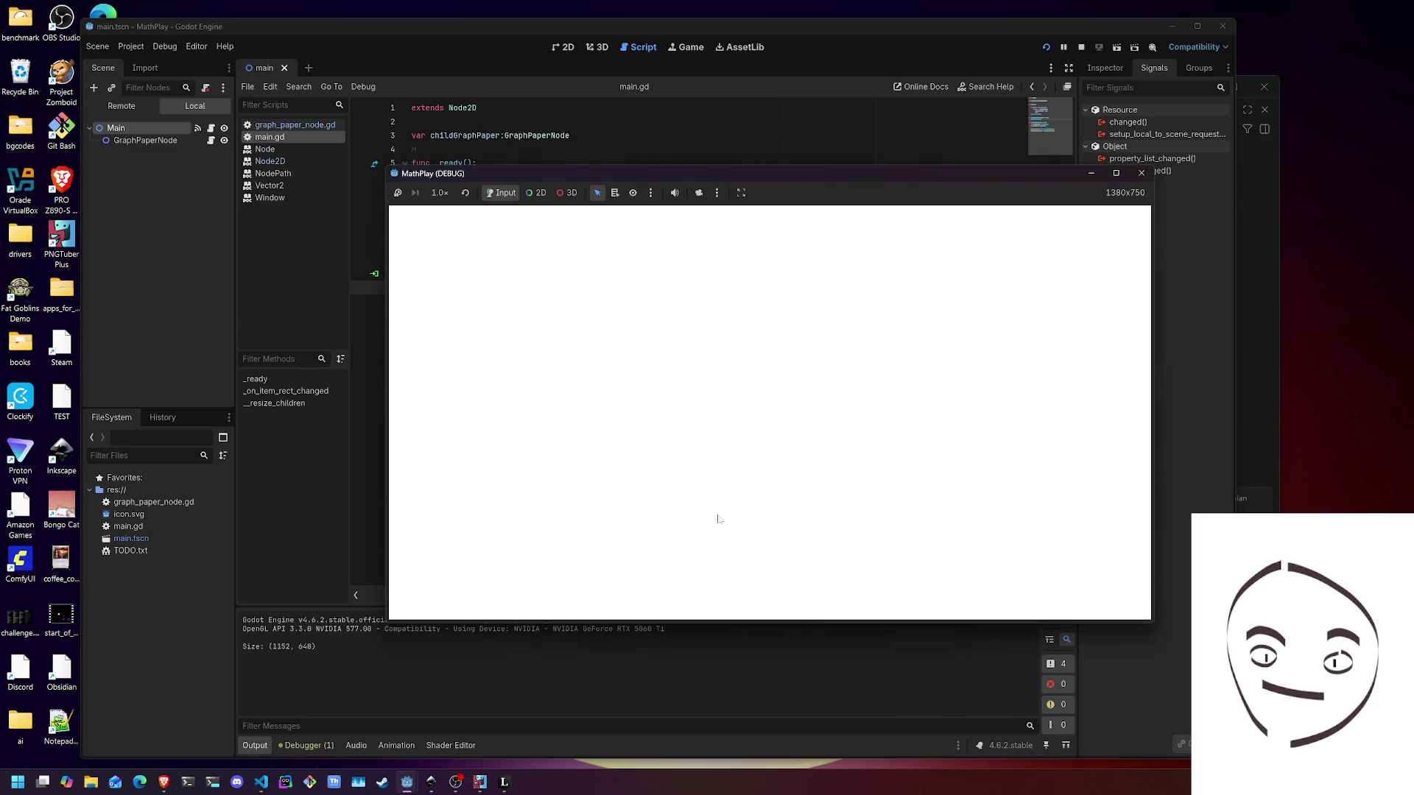
Check the game view's embedding and camera options, then bring Brave's search results forward
{"action": "left_click", "coordinate": [742, 194]}
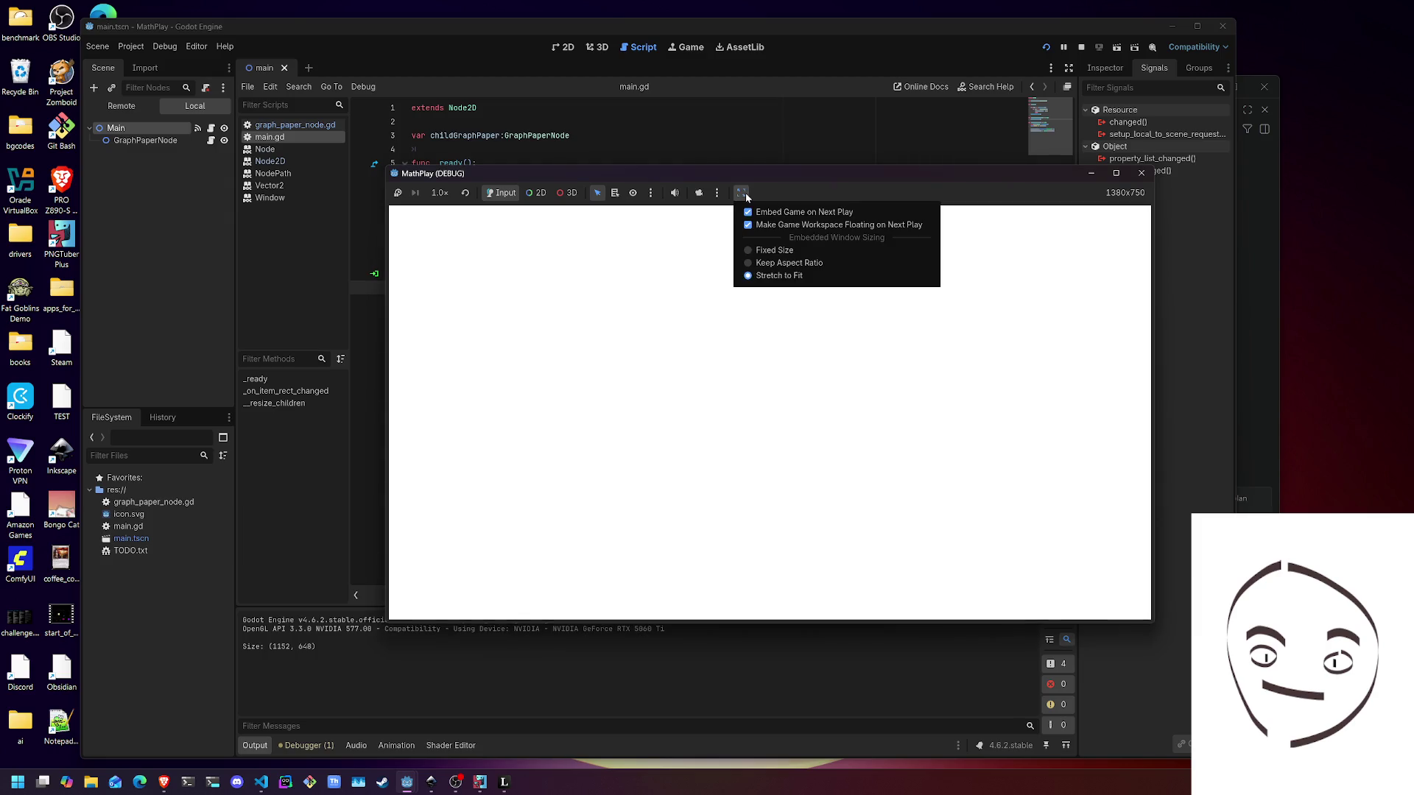
{"action": "left_click", "coordinate": [743, 194]}
{"action": "left_click", "coordinate": [717, 194]}
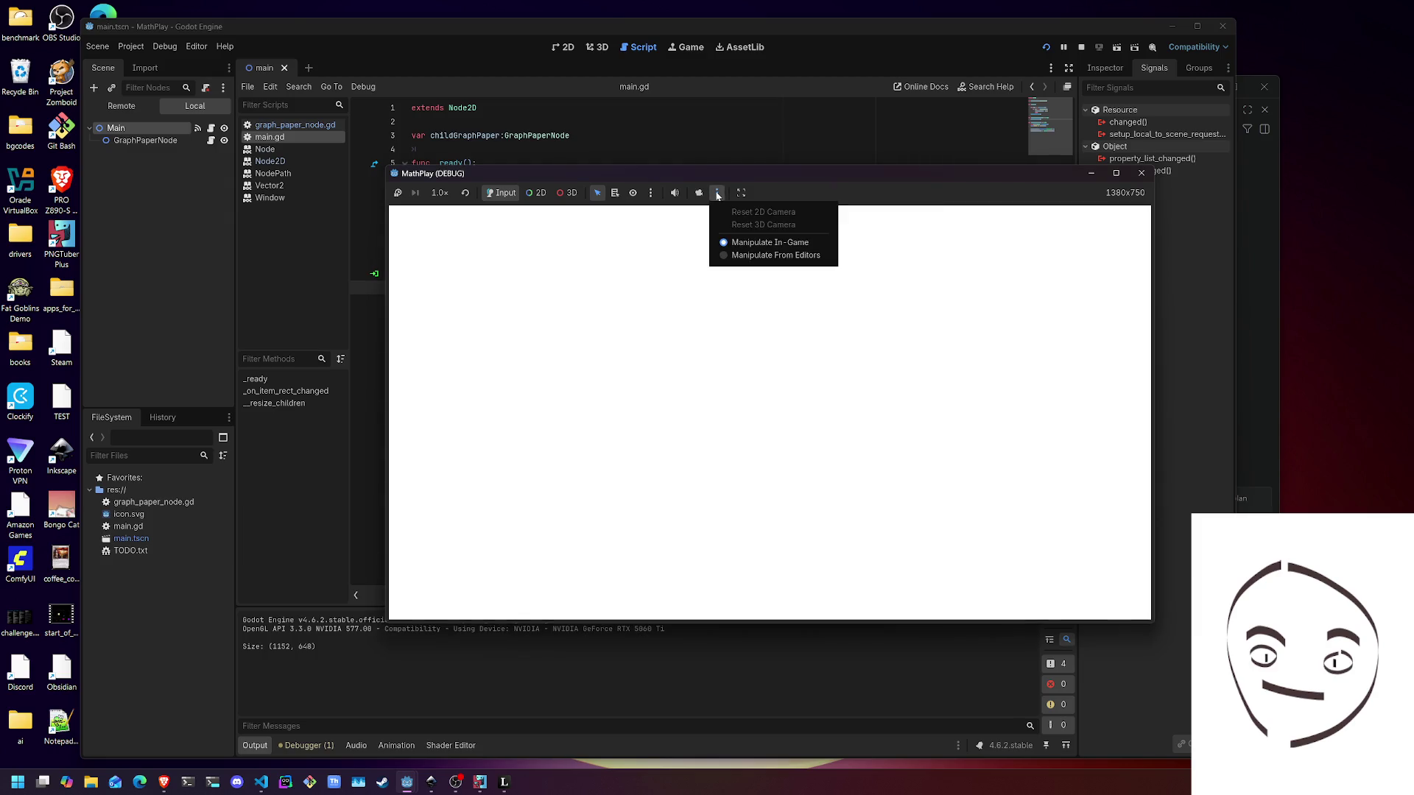
{"action": "left_click", "coordinate": [738, 194]}
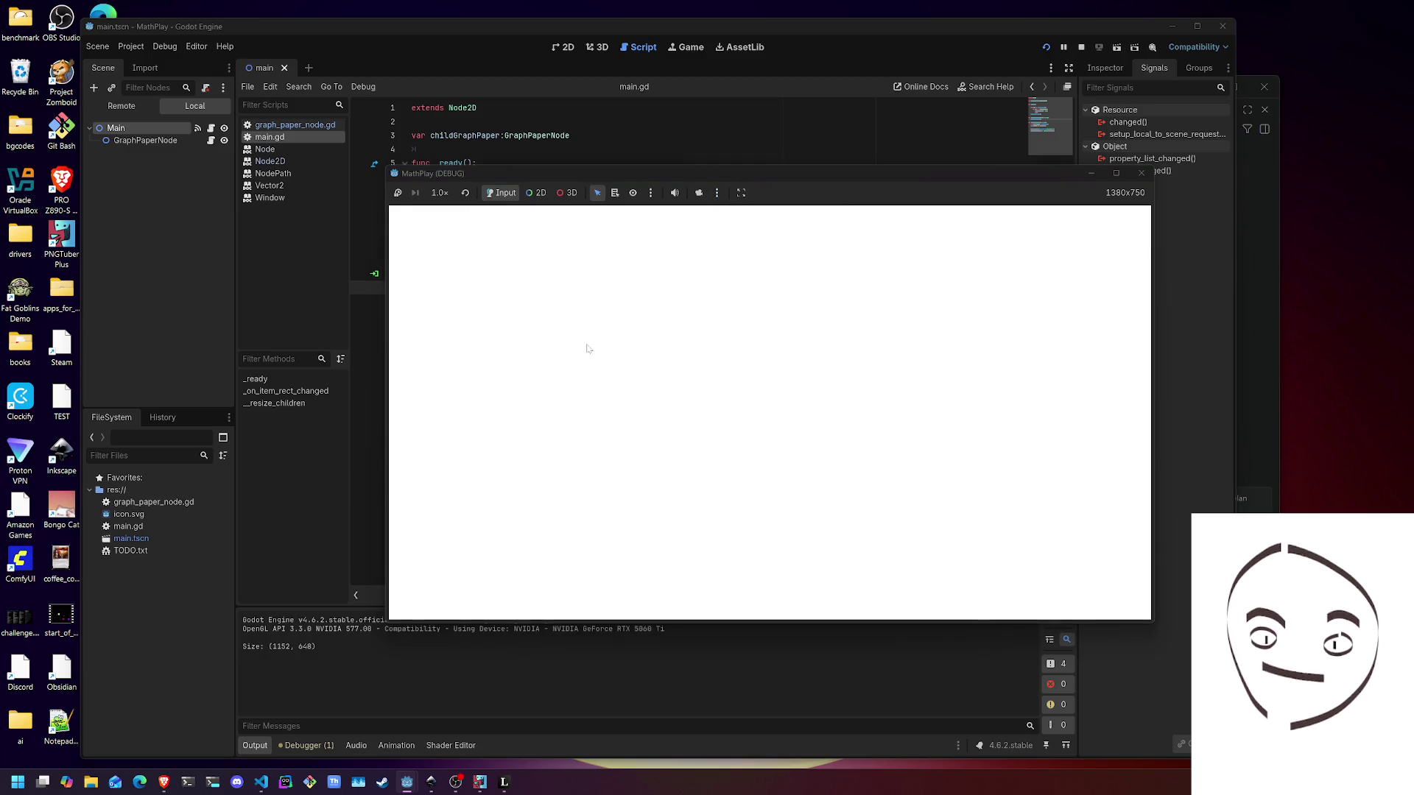
{"action": "left_click", "coordinate": [163, 782]}
Select the window-resize example code in Brave's answer and go back to the Godot script editor
{"action": "left_click", "coordinate": [542, 183]}
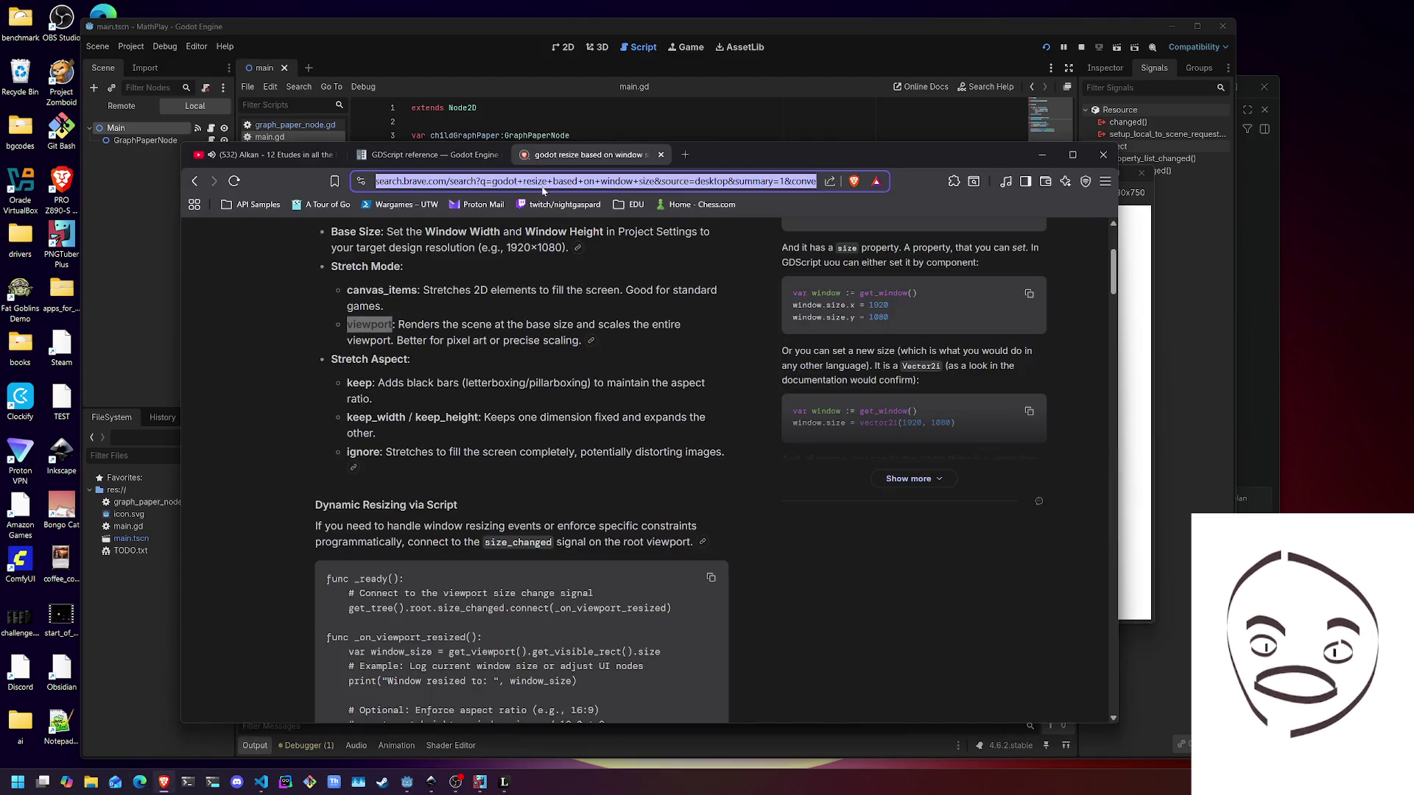
{"action": "type", "text": "g"}
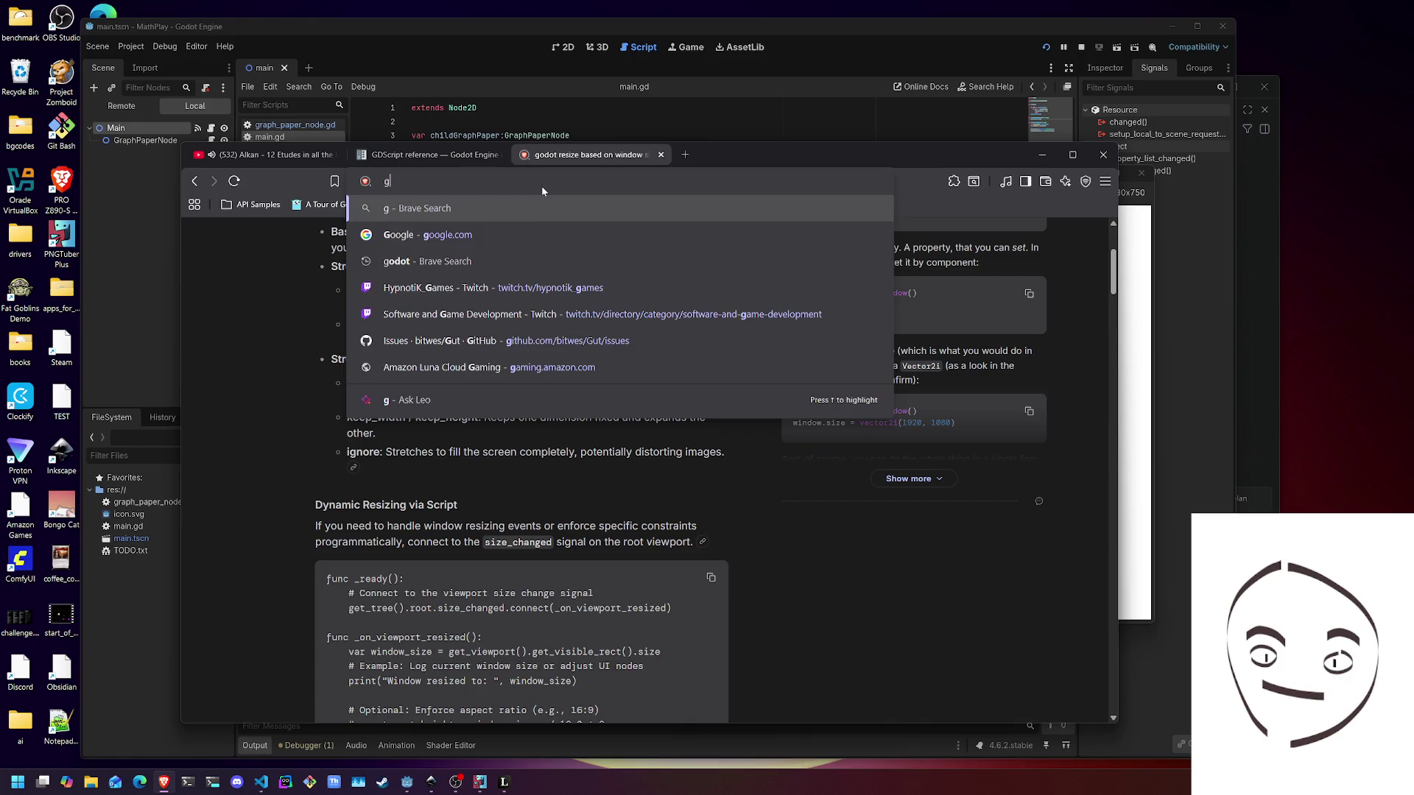
{"action": "left_click", "coordinate": [524, 579]}
{"action": "scroll", "coordinate": [524, 578], "scroll_direction": "down", "scroll_amount": 3}
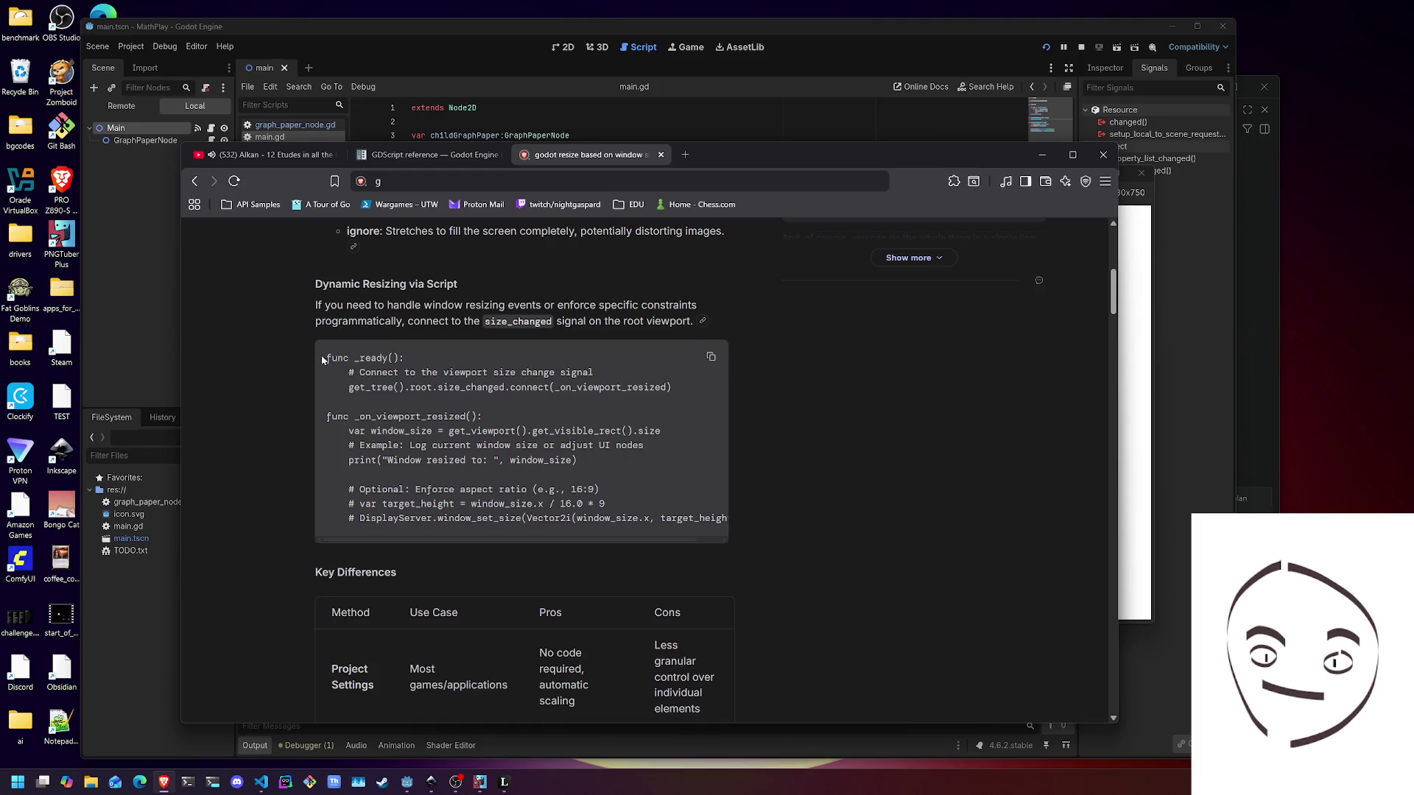
{"action": "mouse_move", "coordinate": [324, 358]}
{"action": "left_mouse_down"}
{"action": "mouse_move", "coordinate": [442, 398]}
{"action": "mouse_move", "coordinate": [619, 542]}
{"action": "mouse_move", "coordinate": [951, 523]}
{"action": "mouse_move", "coordinate": [729, 519]}
{"action": "mouse_move", "coordinate": [785, 529]}
{"action": "mouse_move", "coordinate": [742, 512]}
{"action": "left_mouse_up"}
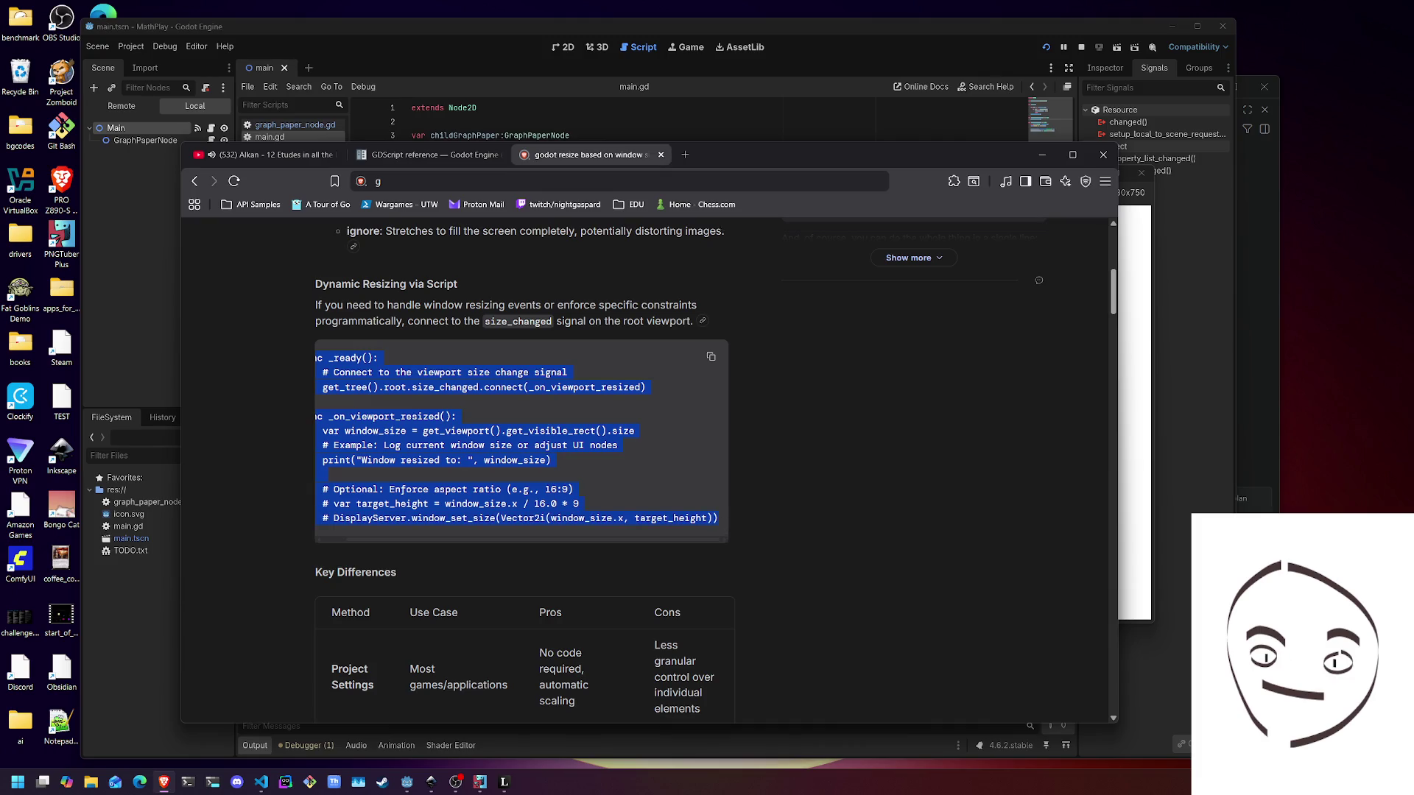
{"action": "left_click", "coordinate": [720, 137]}
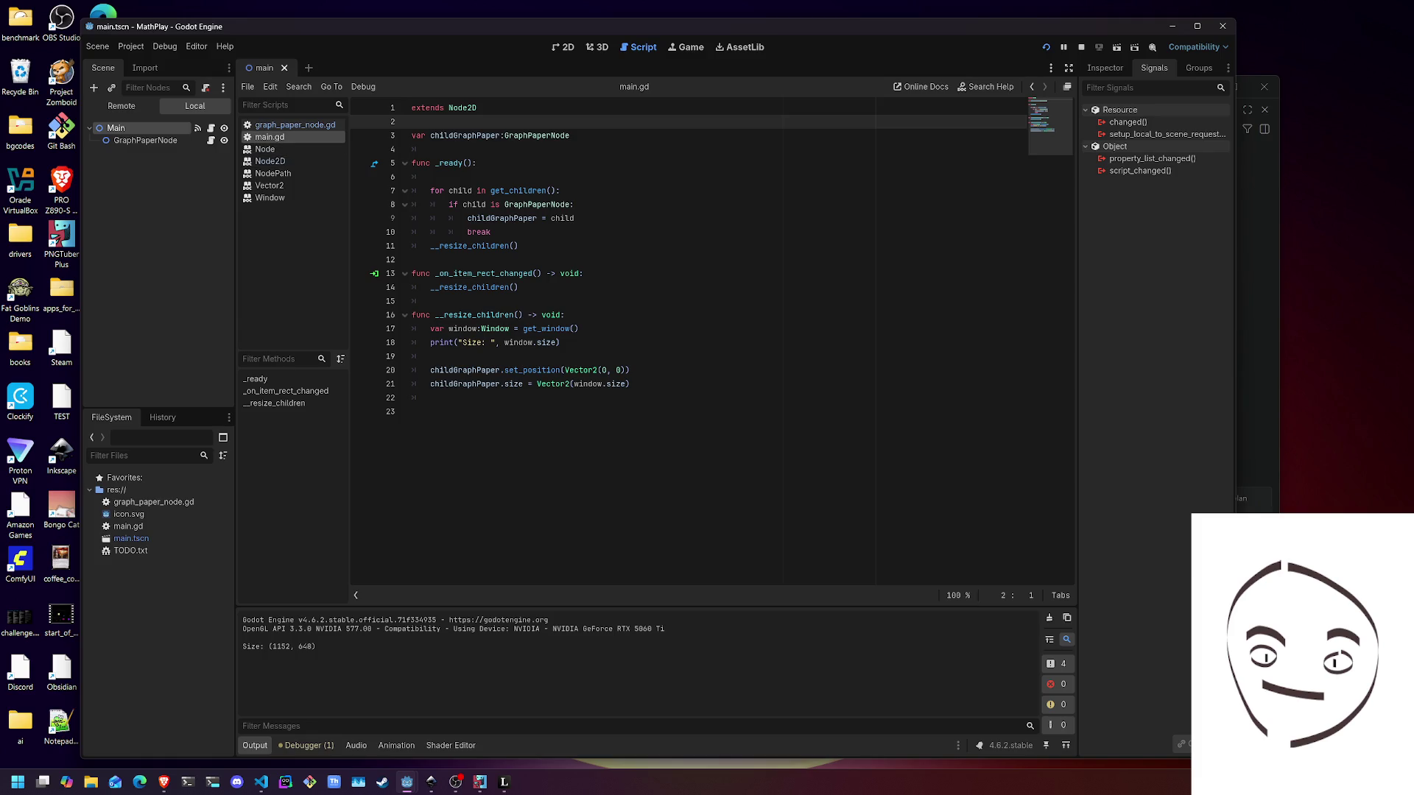
Paste the copied resize code into main.gd above the _ready function
{"action": "left_click", "coordinate": [430, 177]}
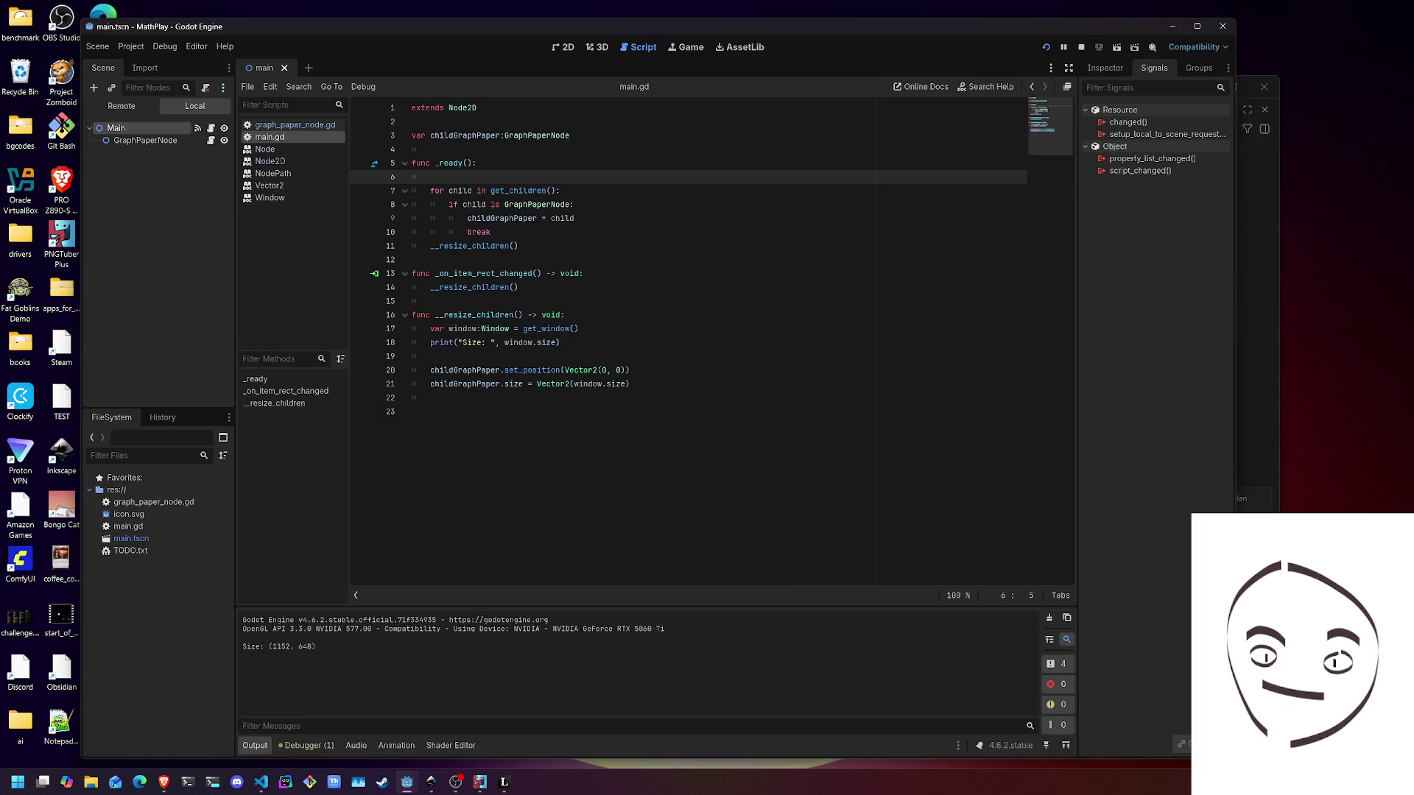
{"action": "left_click", "coordinate": [477, 162]}
{"action": "key", "text": "ctrl+shift+Return"}
{"action": "key", "text": "ctrl+shift+Return"}
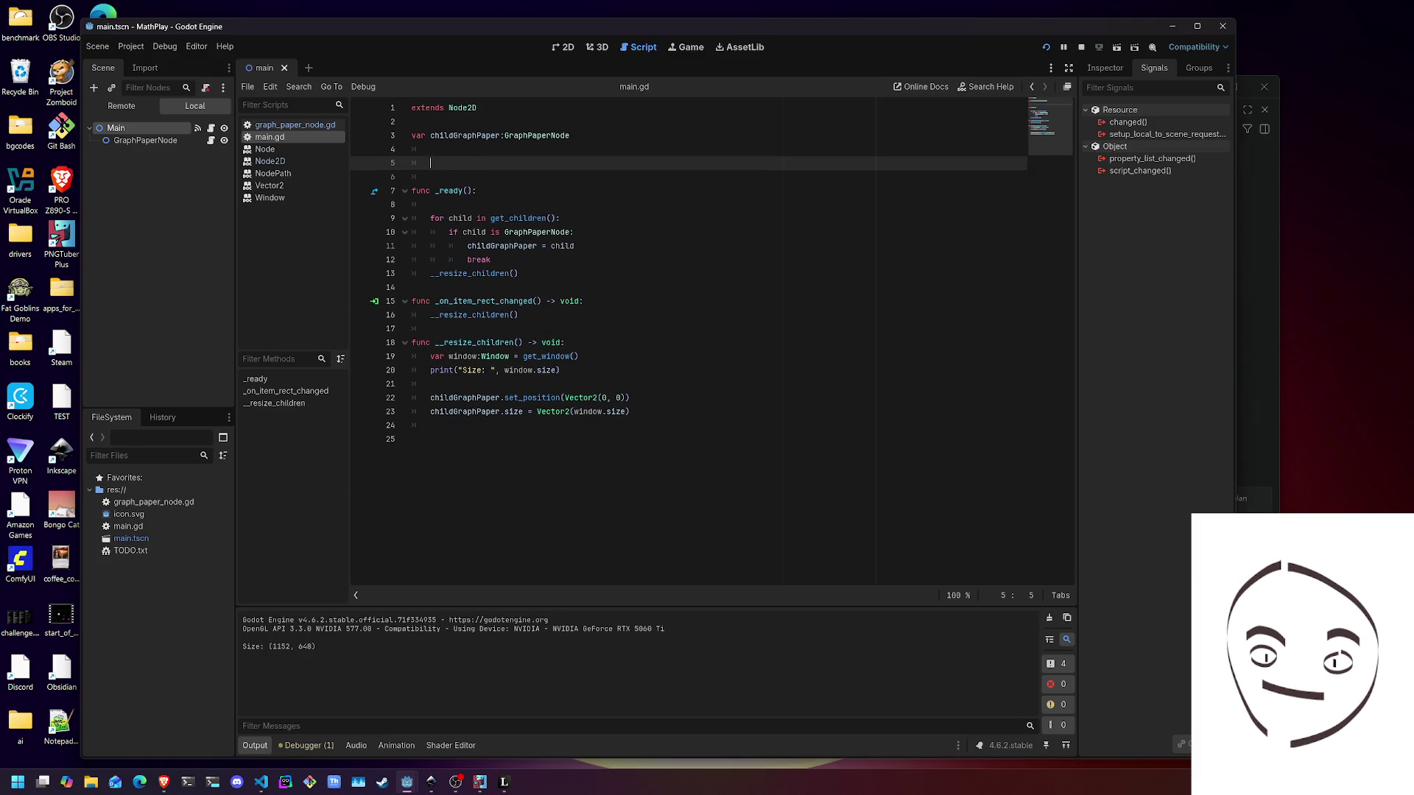
{"action": "type", "text": "func _ready(): \t# Connect to the viewport size change signal \tget_tree().root.size_changed.connect(_on_viewport_resized)  func _on_viewport_resized(): \tvar window_size = get_viewport().get_visible_rect().size \t# Example: Log current window size or adjust UI nodes \tprint(\"Window resized to: \", window_size)  \t# Optional: Enforce aspect ratio (e.g., 16:9) \t# var target_height = window_size.x / 16.0 * 9 \t# DisplayServer.window_set_size(Vector2i(window_size.x, target_height))"}
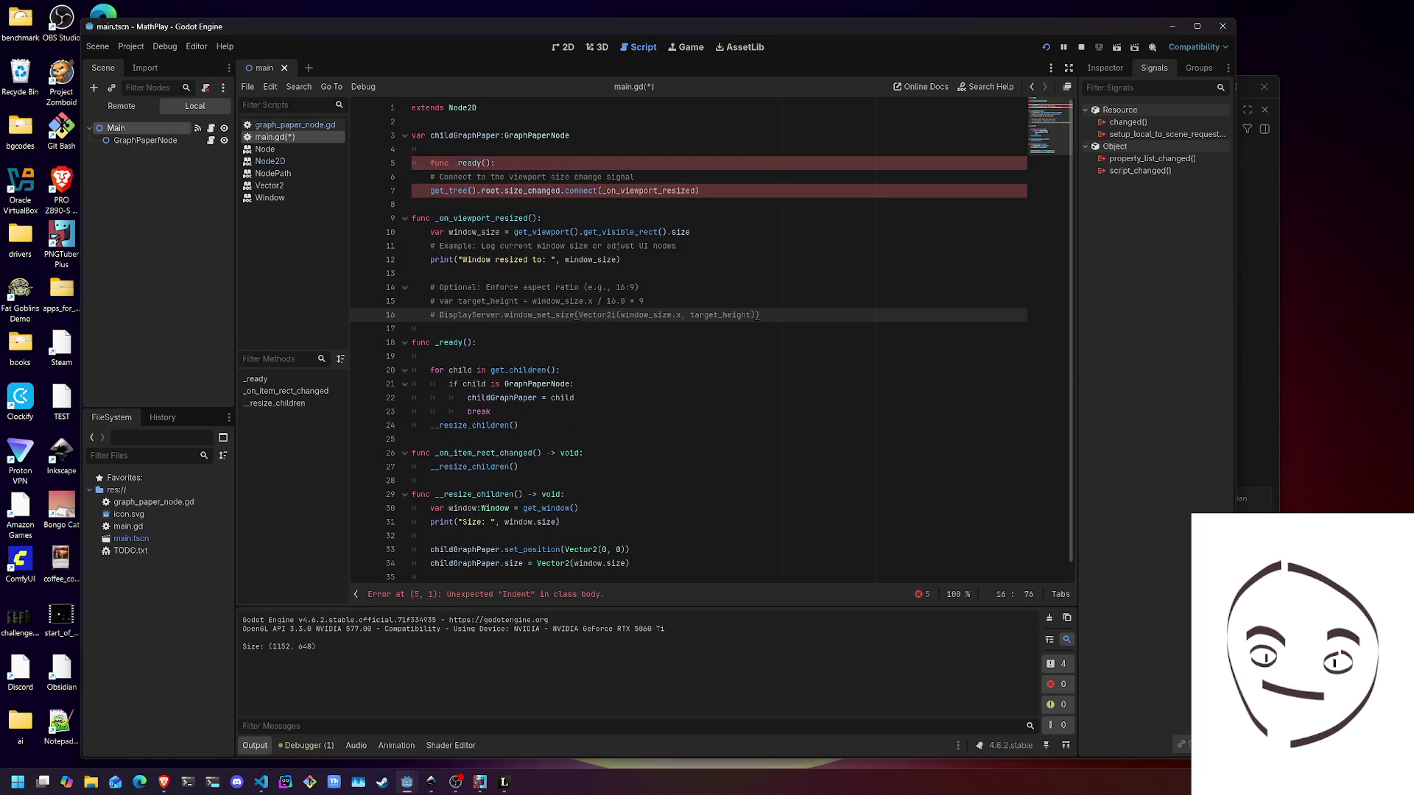
Move the size_changed connect line into the real _ready and delete the stub _ready
{"action": "left_click", "coordinate": [412, 204]}
{"action": "key", "text": "Up"}
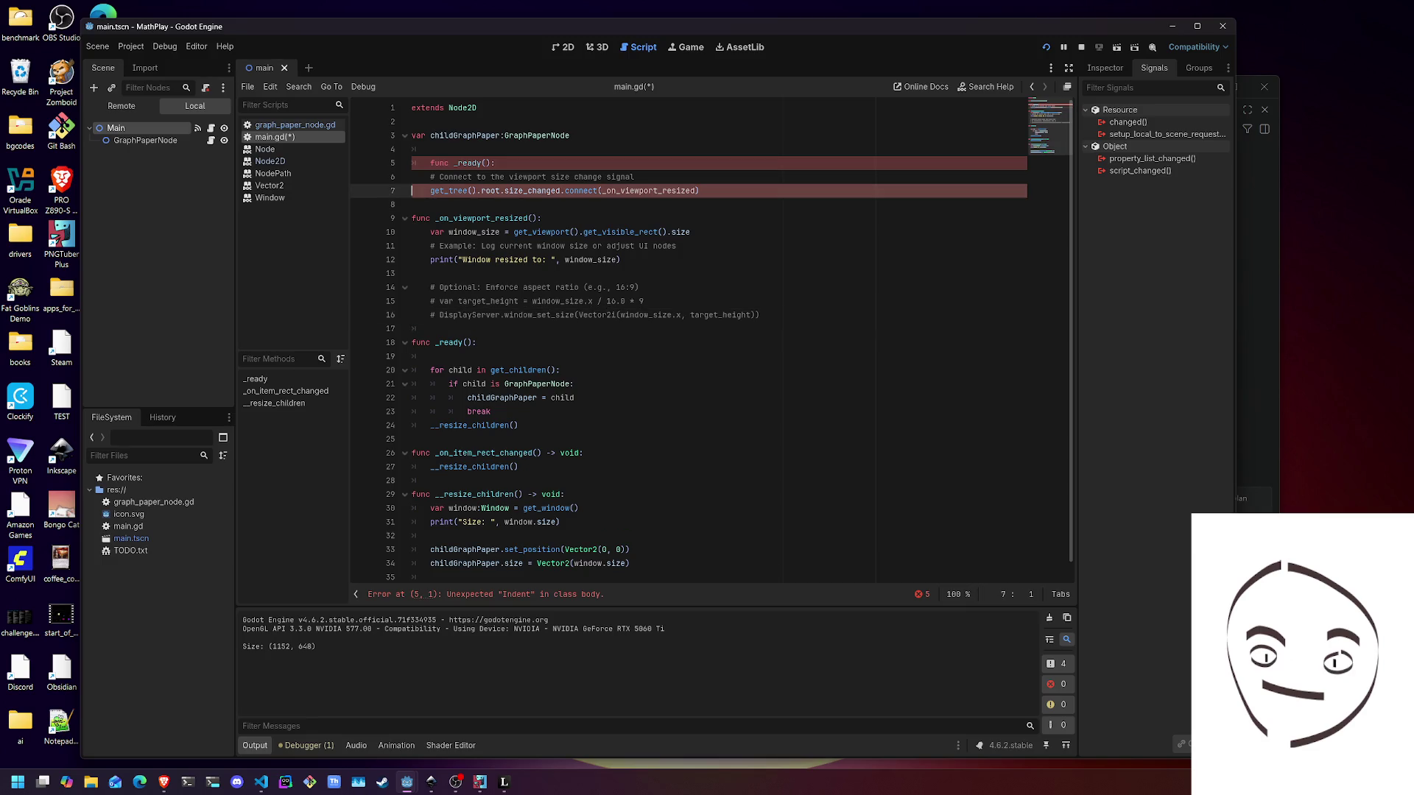
{"action": "key", "text": "shift+End"}
{"action": "key", "text": "ctrl+c"}
{"action": "key", "text": "BackSpace"}
{"action": "key", "text": "Down"}
{"action": "key", "text": "Down"}
{"action": "key", "text": "Down"}
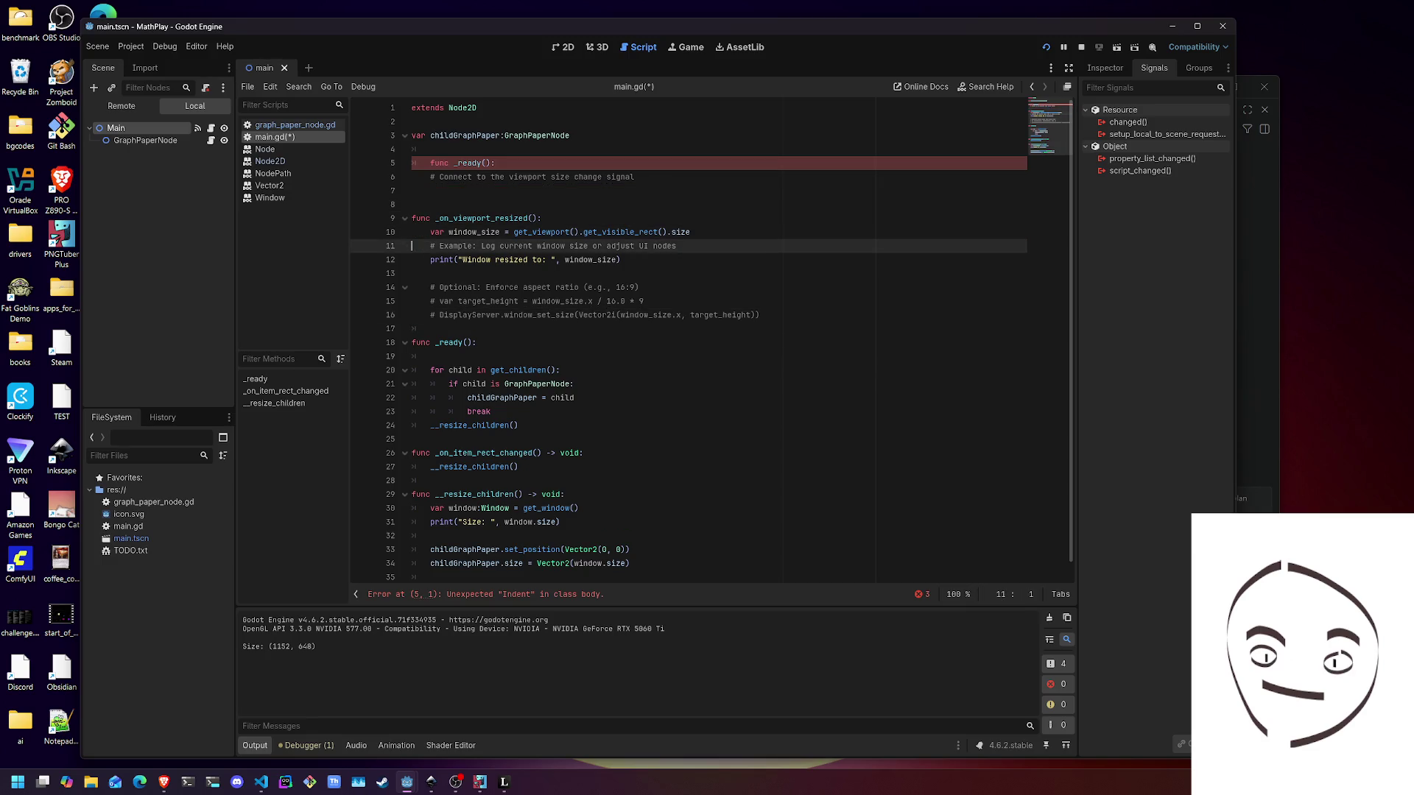
{"action": "key", "text": "Down"}
{"action": "key", "text": "Down"}
{"action": "key", "text": "Down"}
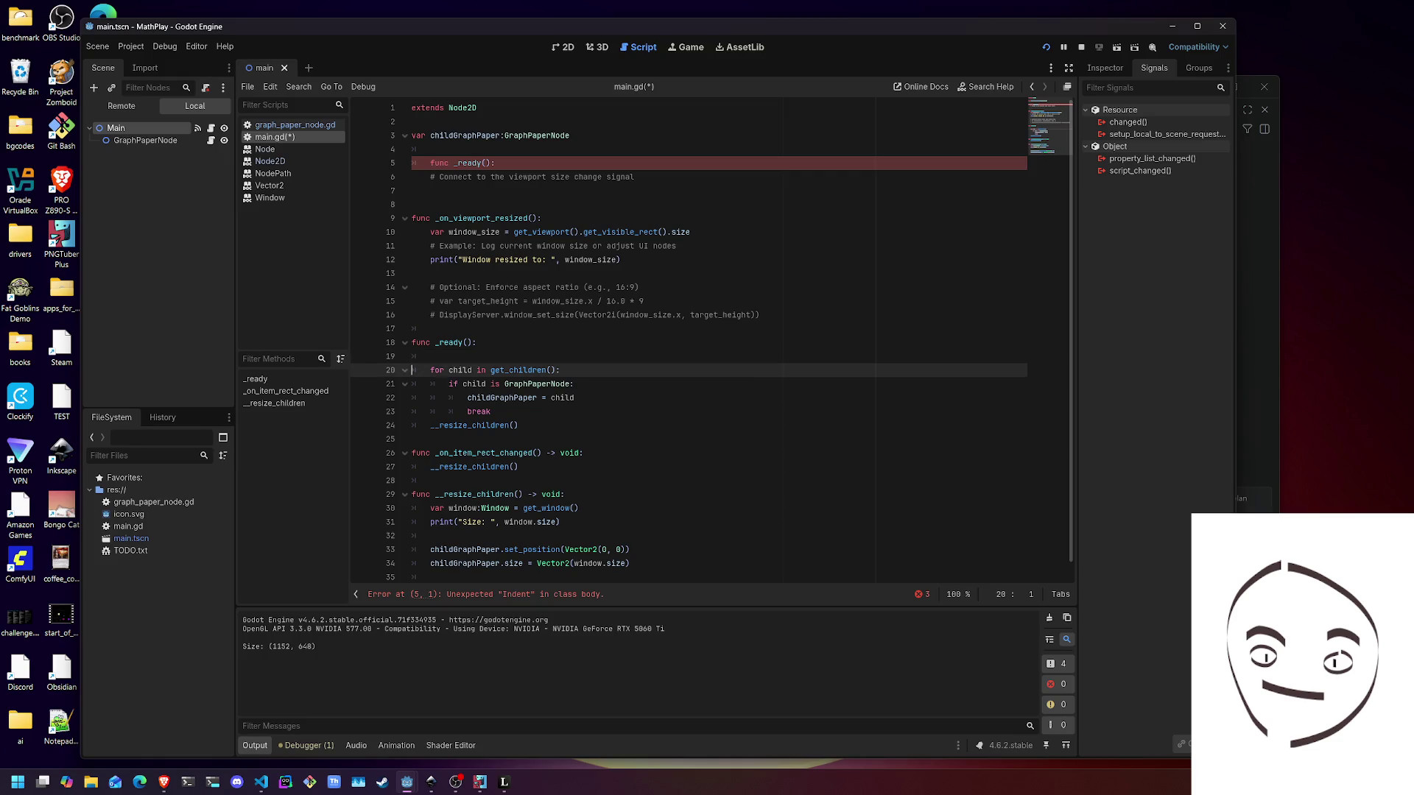
{"action": "key", "text": "Return"}
{"action": "key", "text": "Return"}
{"action": "key", "text": "Up"}
{"action": "key", "text": "Up"}
{"action": "key", "text": "ctrl+v"}
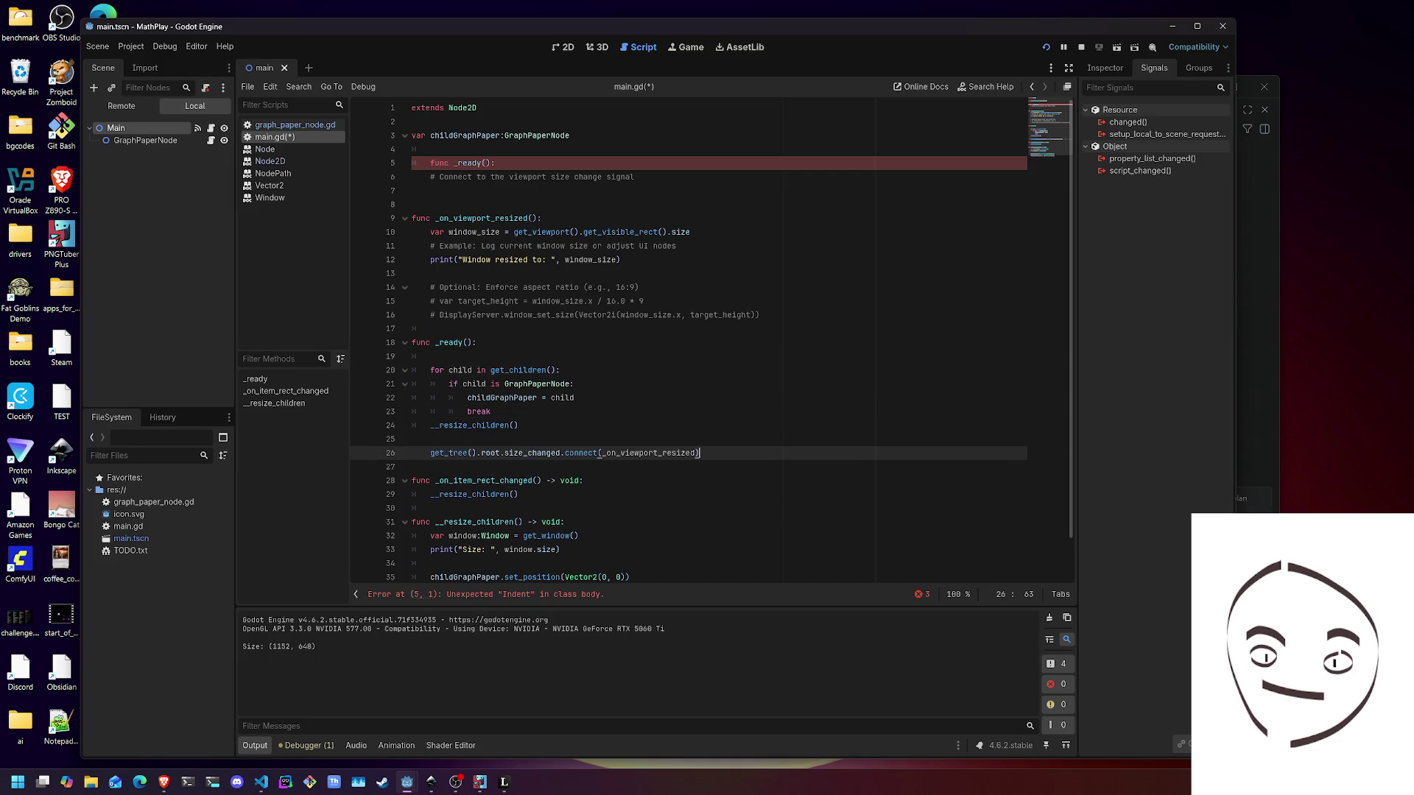
{"action": "key", "text": "Up"}
{"action": "key", "text": "Up"}
{"action": "key", "text": "Up"}
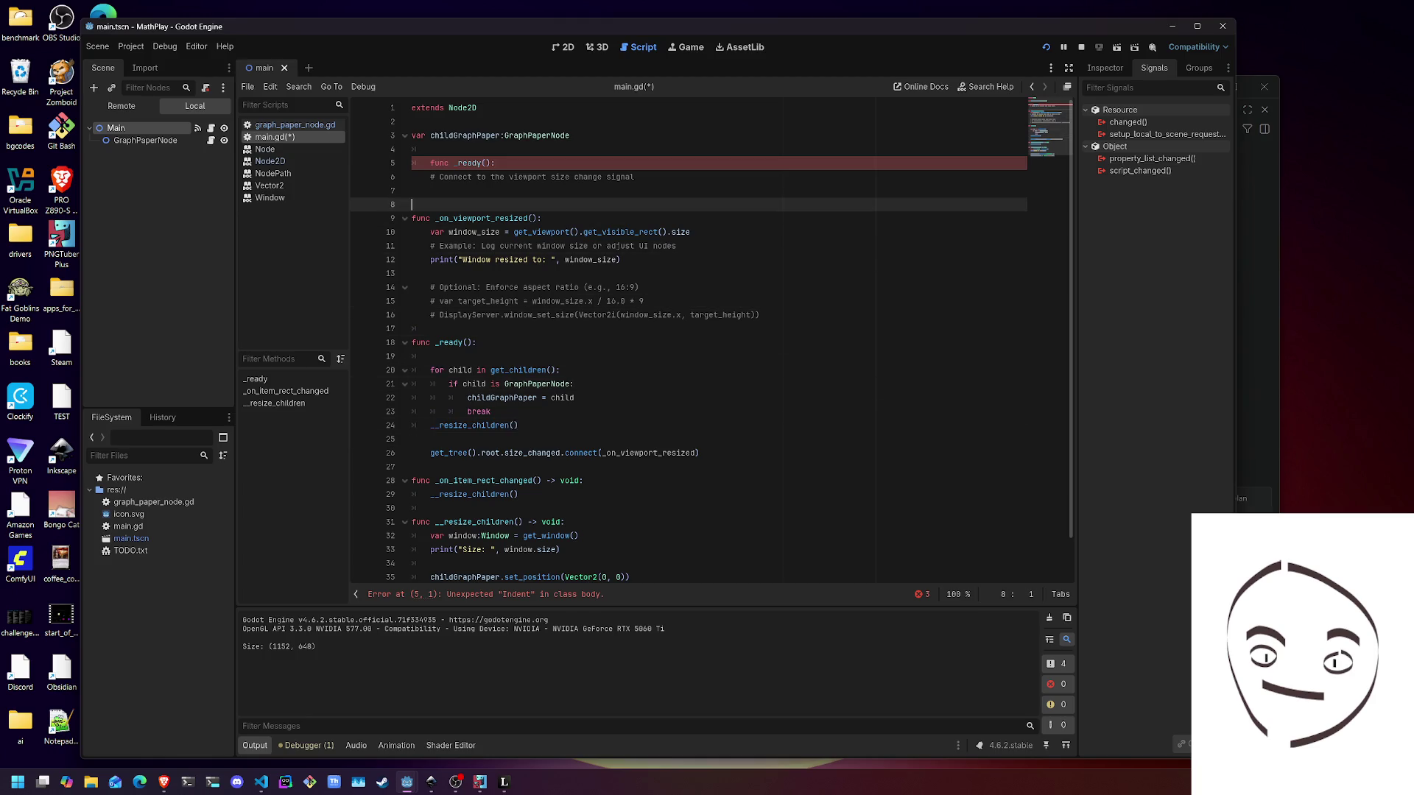
{"action": "key", "text": "shift+Up"}
{"action": "key", "text": "shift+Up"}
{"action": "key", "text": "BackSpace"}
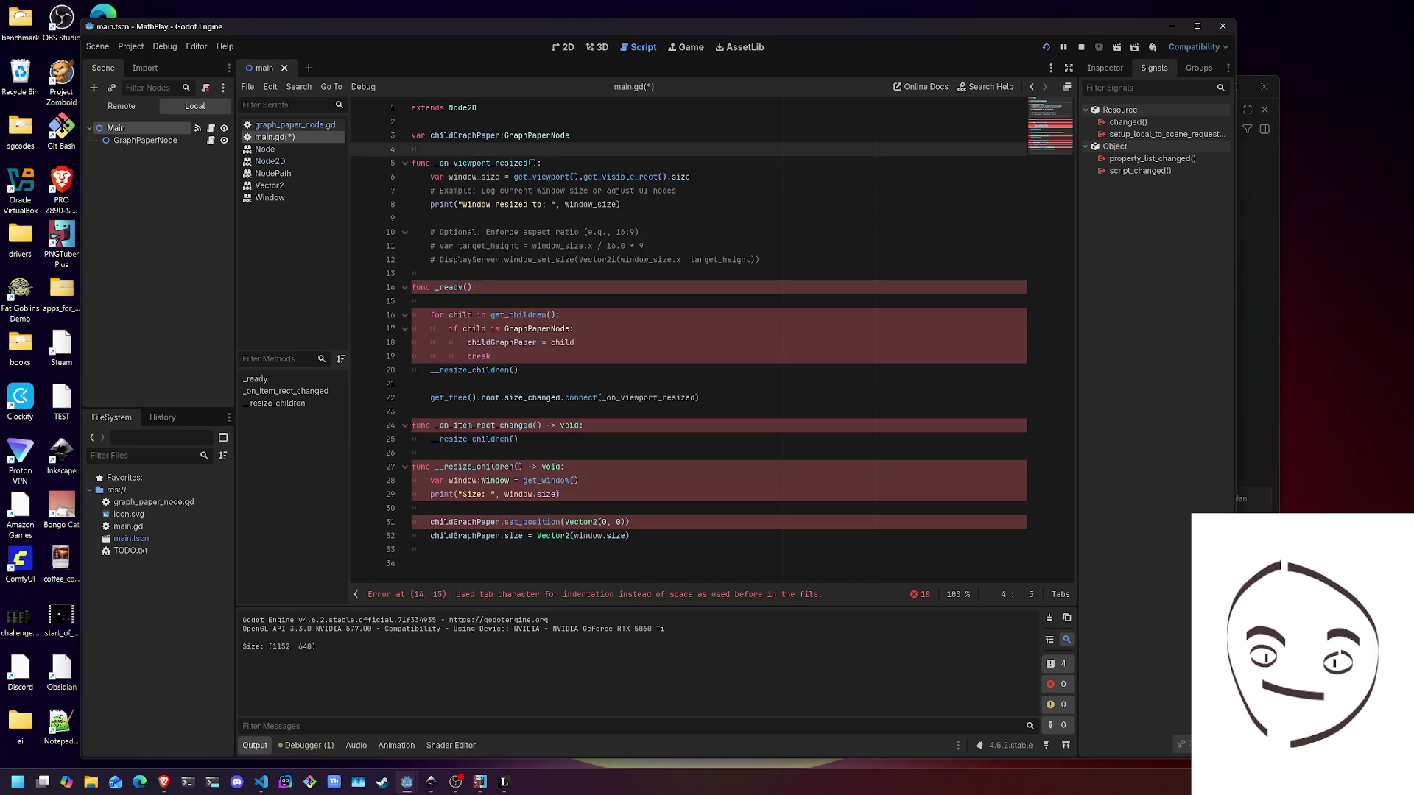
Move _on_viewport_resized below _on_item_rect_changed, just above _resize_children
{"action": "key", "text": "shift+Down"}
{"action": "key", "text": "shift+Down"}
{"action": "key", "text": "shift+Down"}
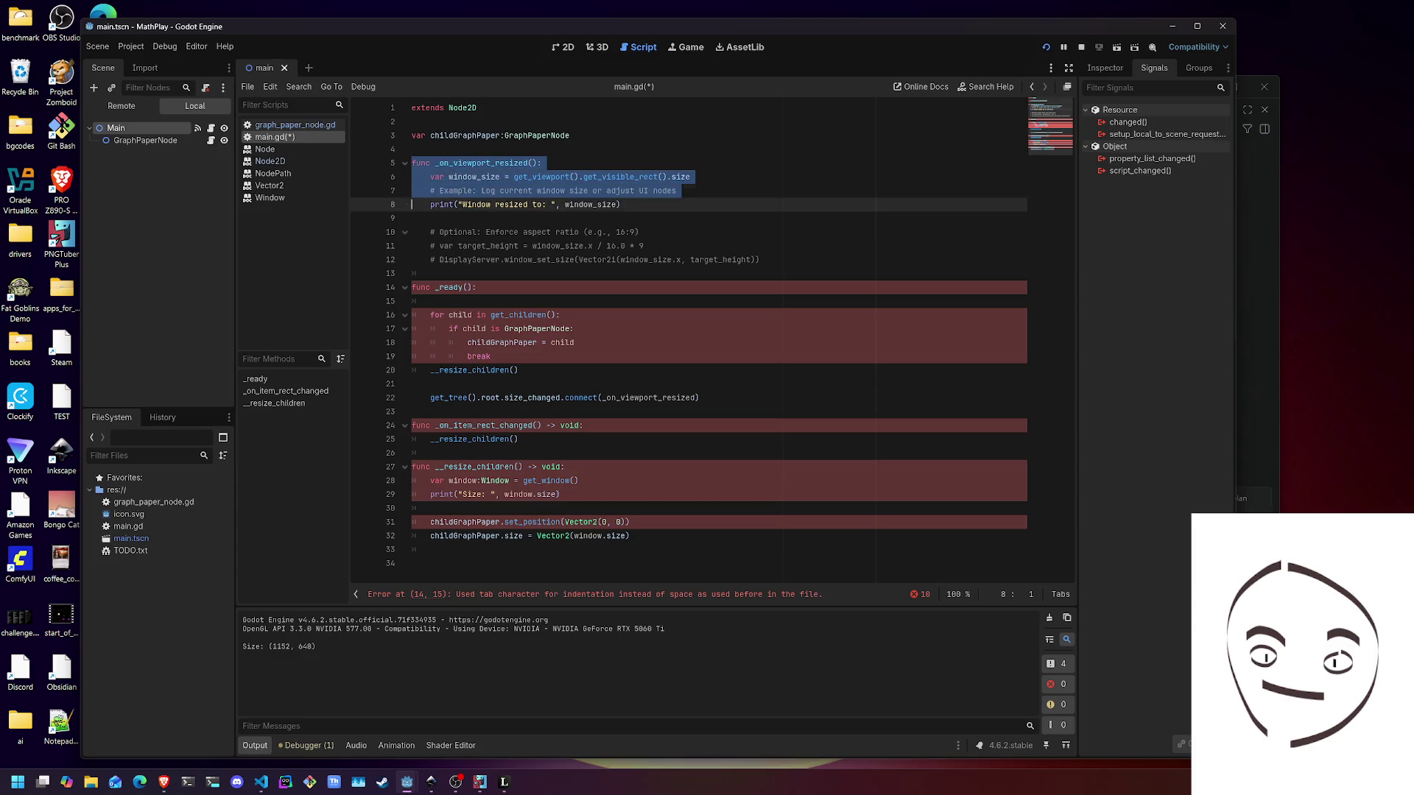
{"action": "key", "text": "shift+End"}
{"action": "key", "text": "ctrl+c"}
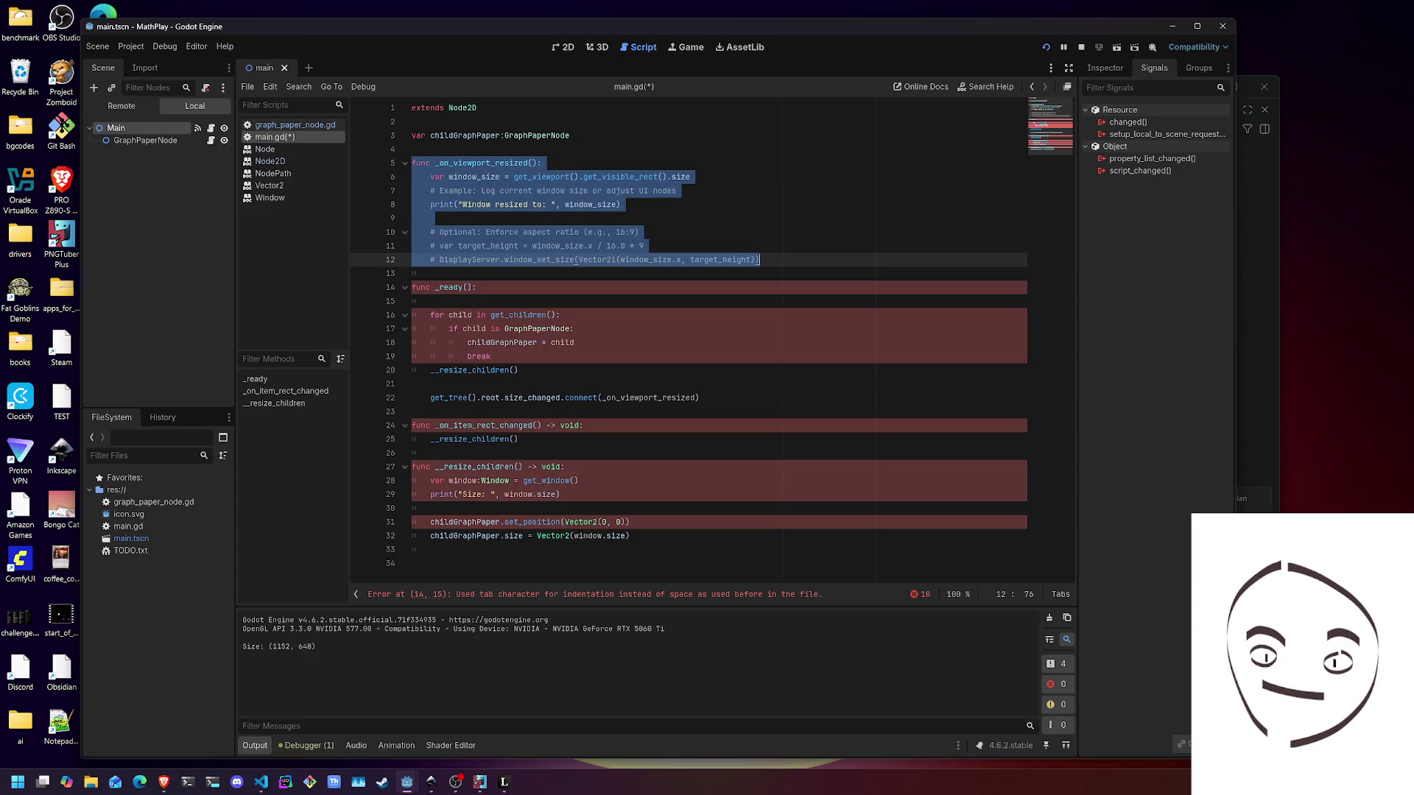
{"action": "key", "text": "BackSpace"}
{"action": "key", "text": "Delete"}
{"action": "key", "text": "Delete"}
{"action": "key", "text": "Delete"}
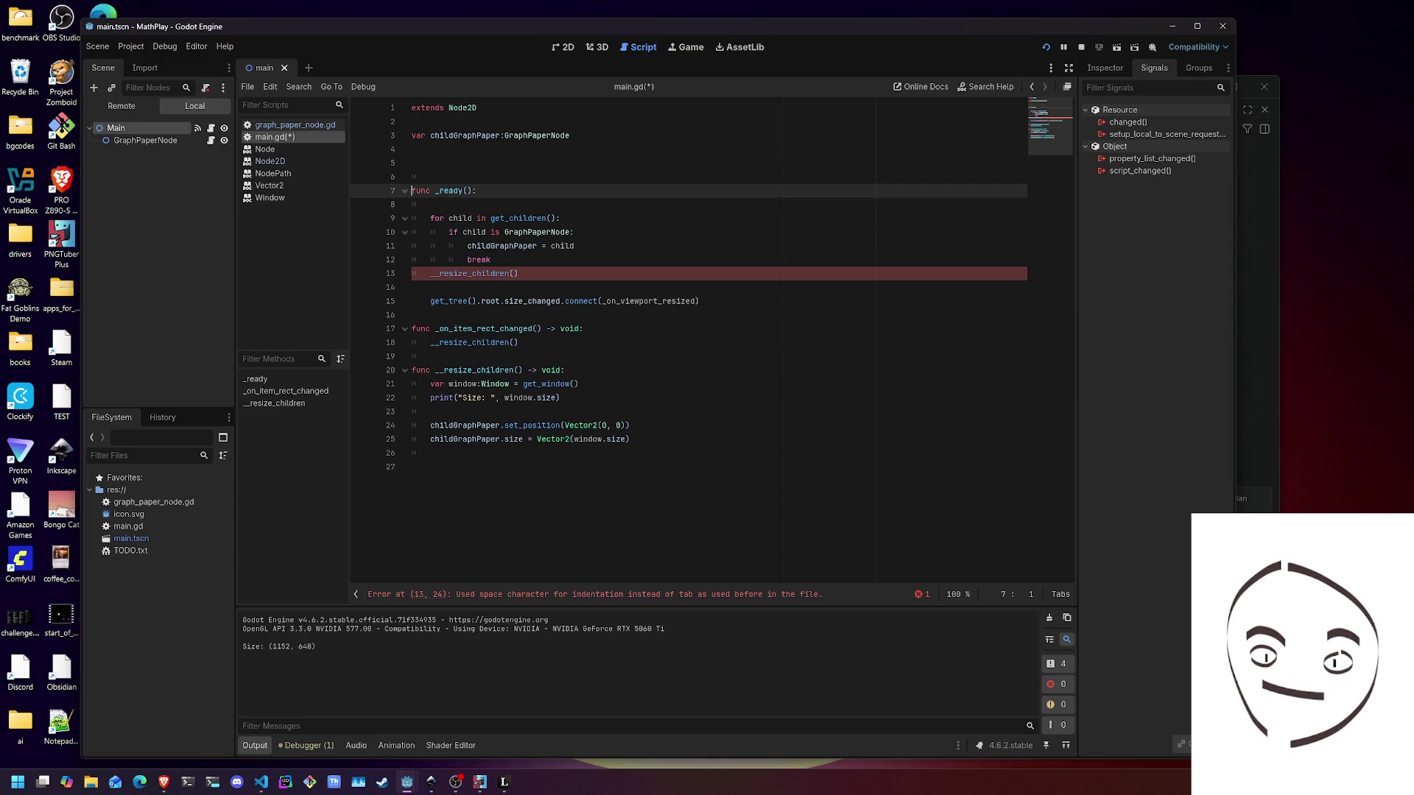
{"action": "key", "text": "Down"}
{"action": "key", "text": "Down"}
{"action": "key", "text": "Down"}
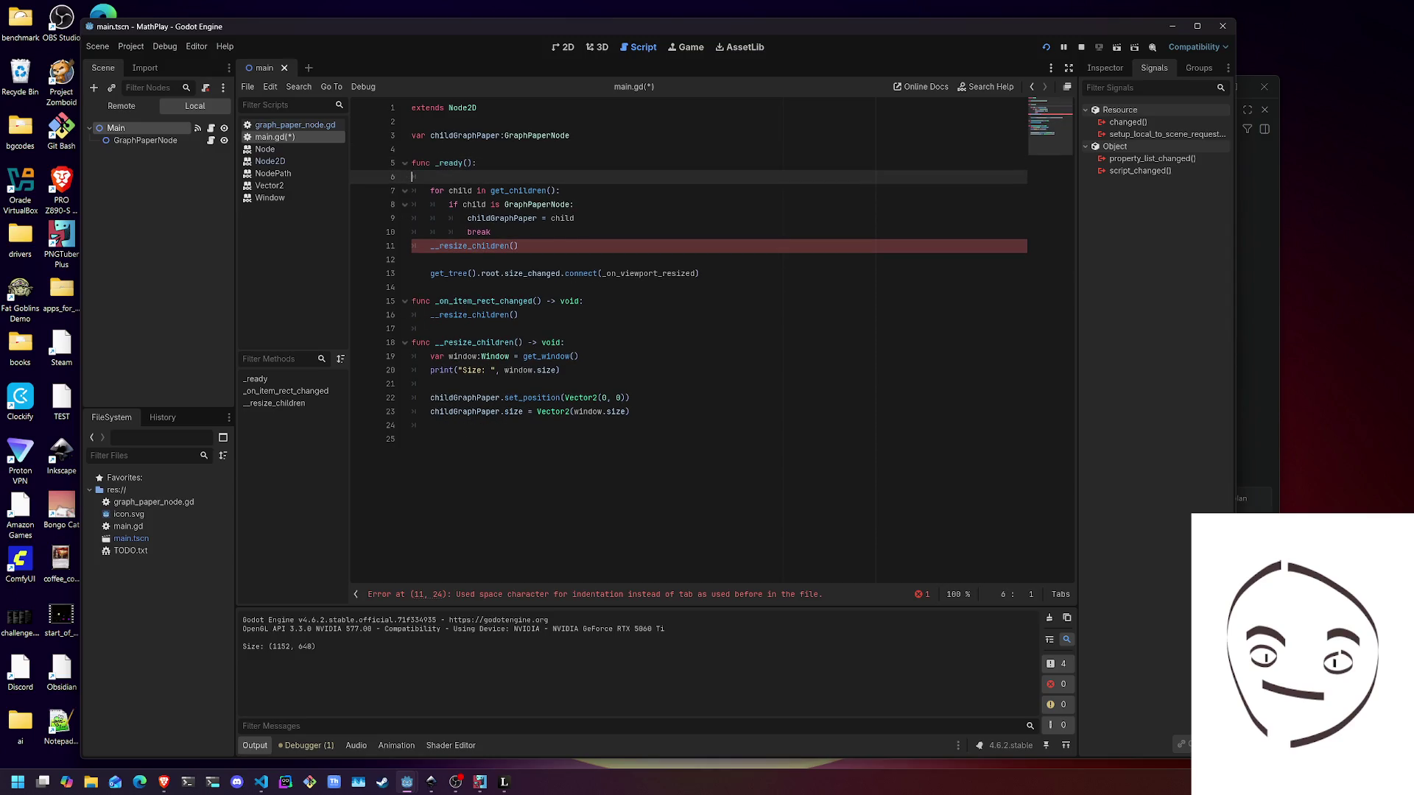
{"action": "key", "text": "Return"}
{"action": "key", "text": "Return"}
{"action": "key", "text": "Up"}
{"action": "key", "text": "Up"}
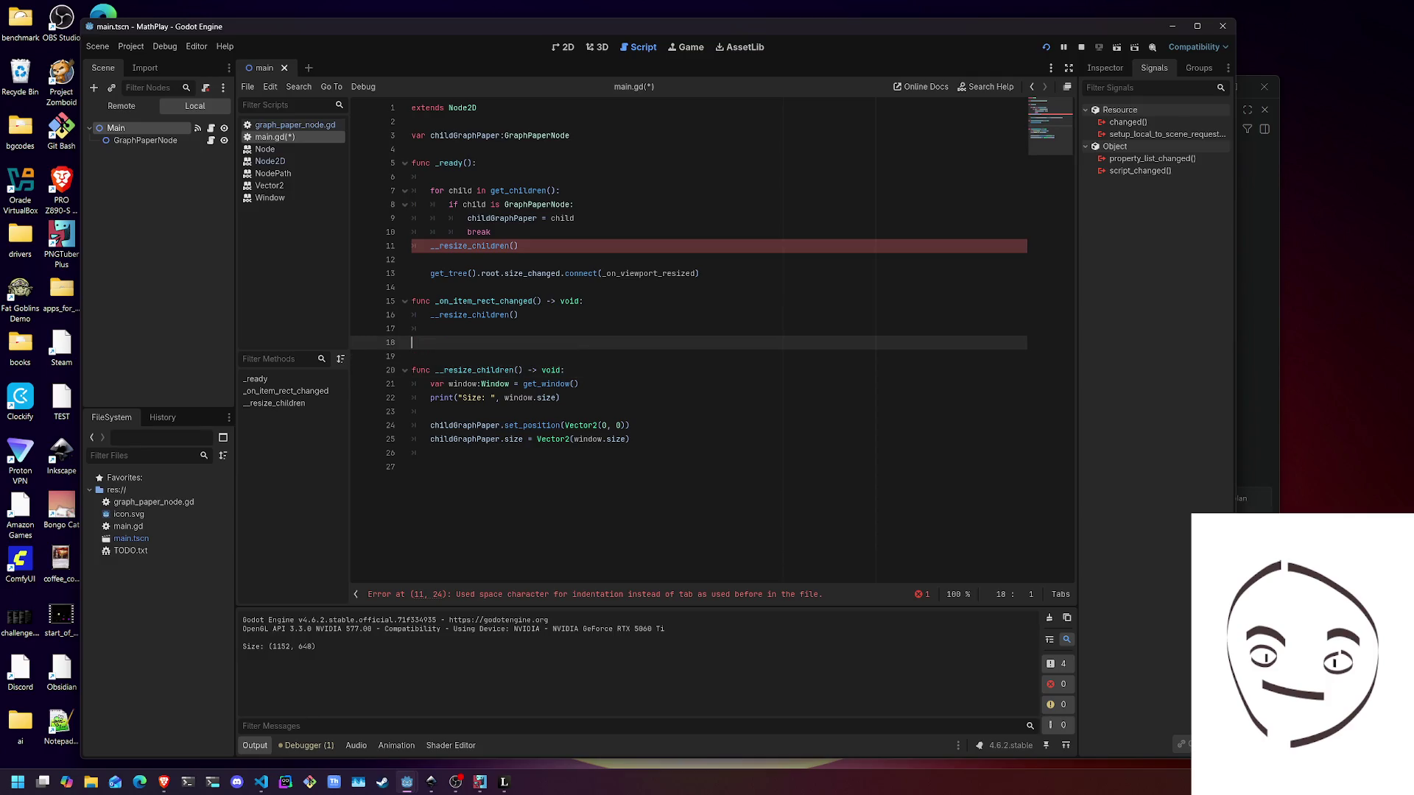
{"action": "key", "text": "ctrl+v"}
{"action": "key", "text": "Up"}
{"action": "key", "text": "Up"}
{"action": "key", "text": "Up"}
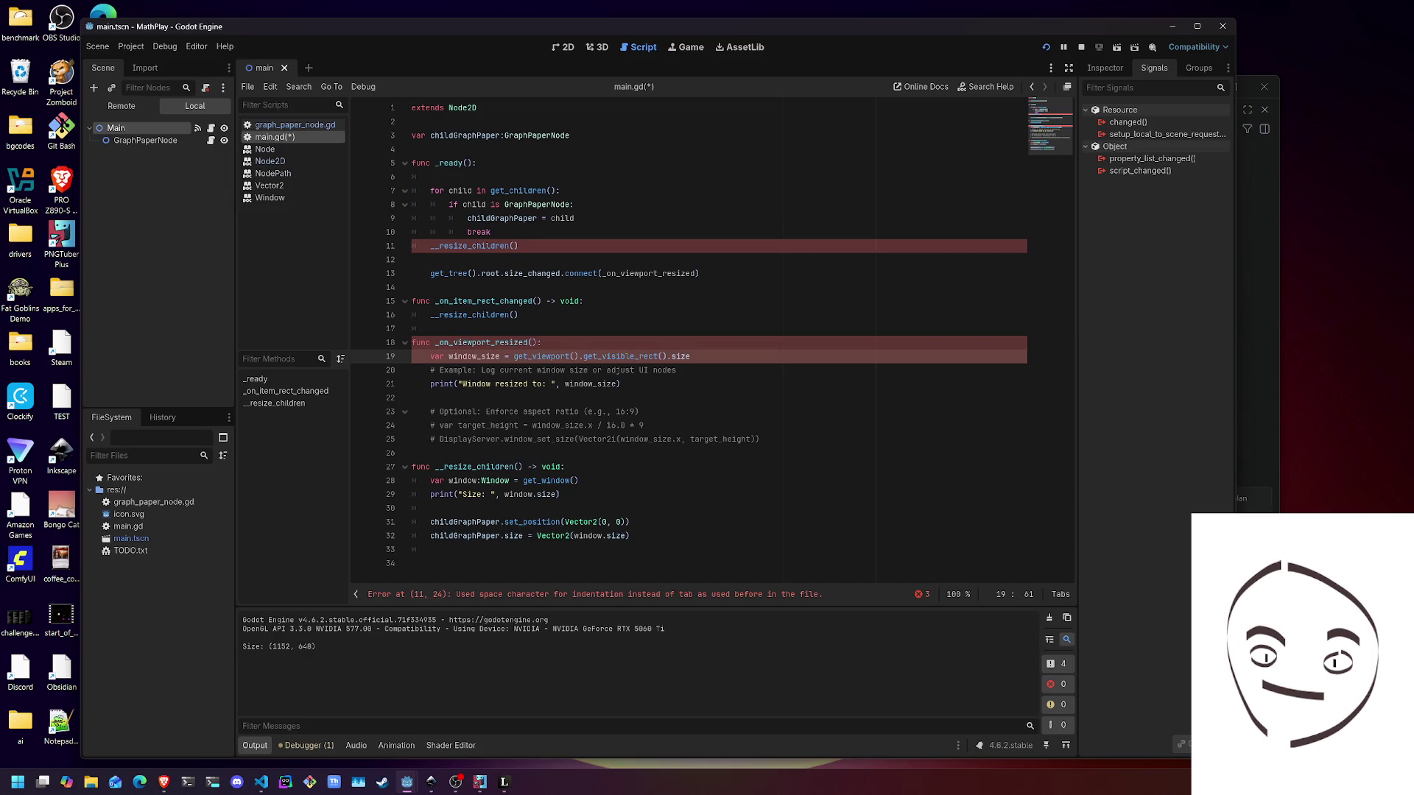
{"action": "key", "text": "Up"}
{"action": "key", "text": "Up"}
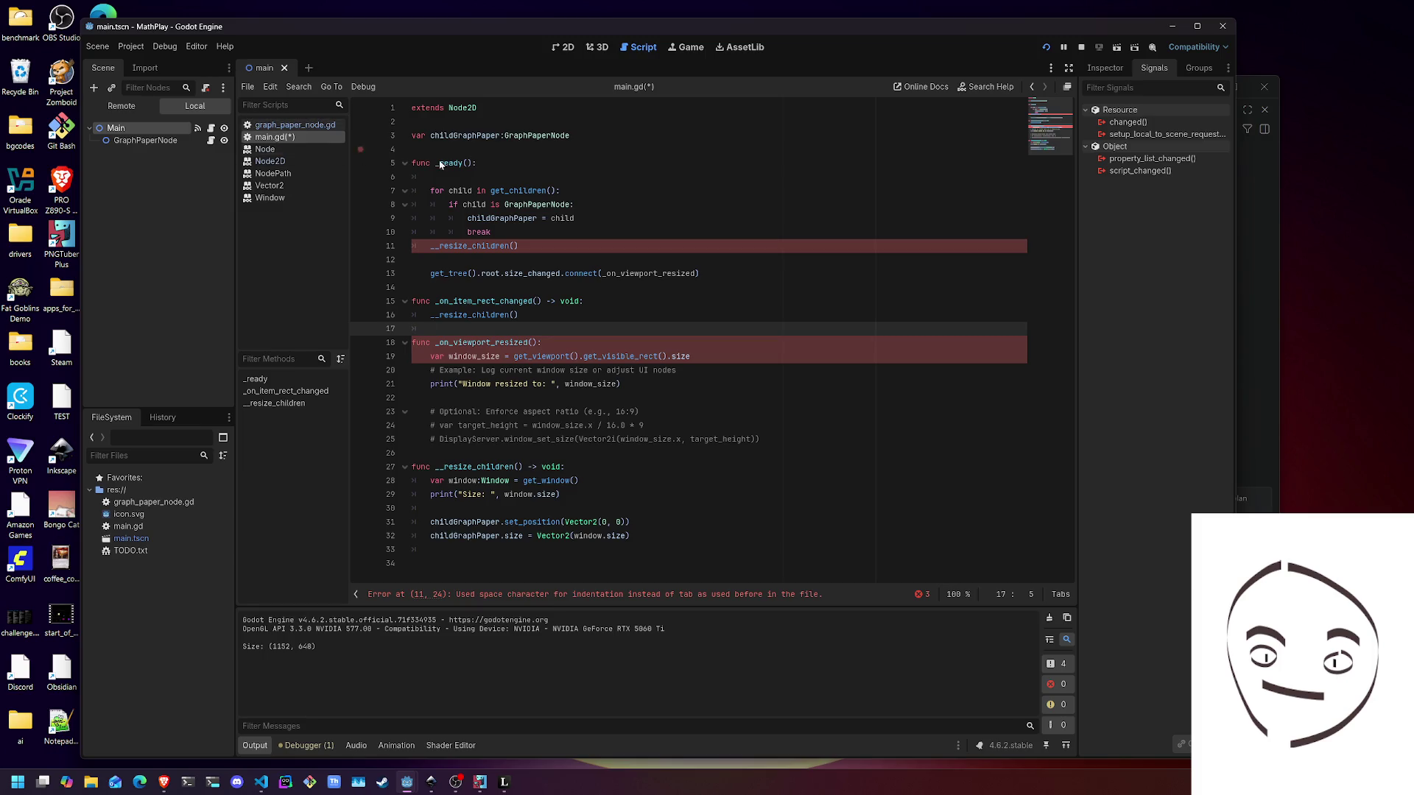
{"action": "left_click", "coordinate": [1127, 66]}
Disconnect Main's item_rect_changed signal from _on_item_rect_changed in the Signals list
{"action": "left_click", "coordinate": [1153, 67]}
{"action": "left_click", "coordinate": [271, 162]}
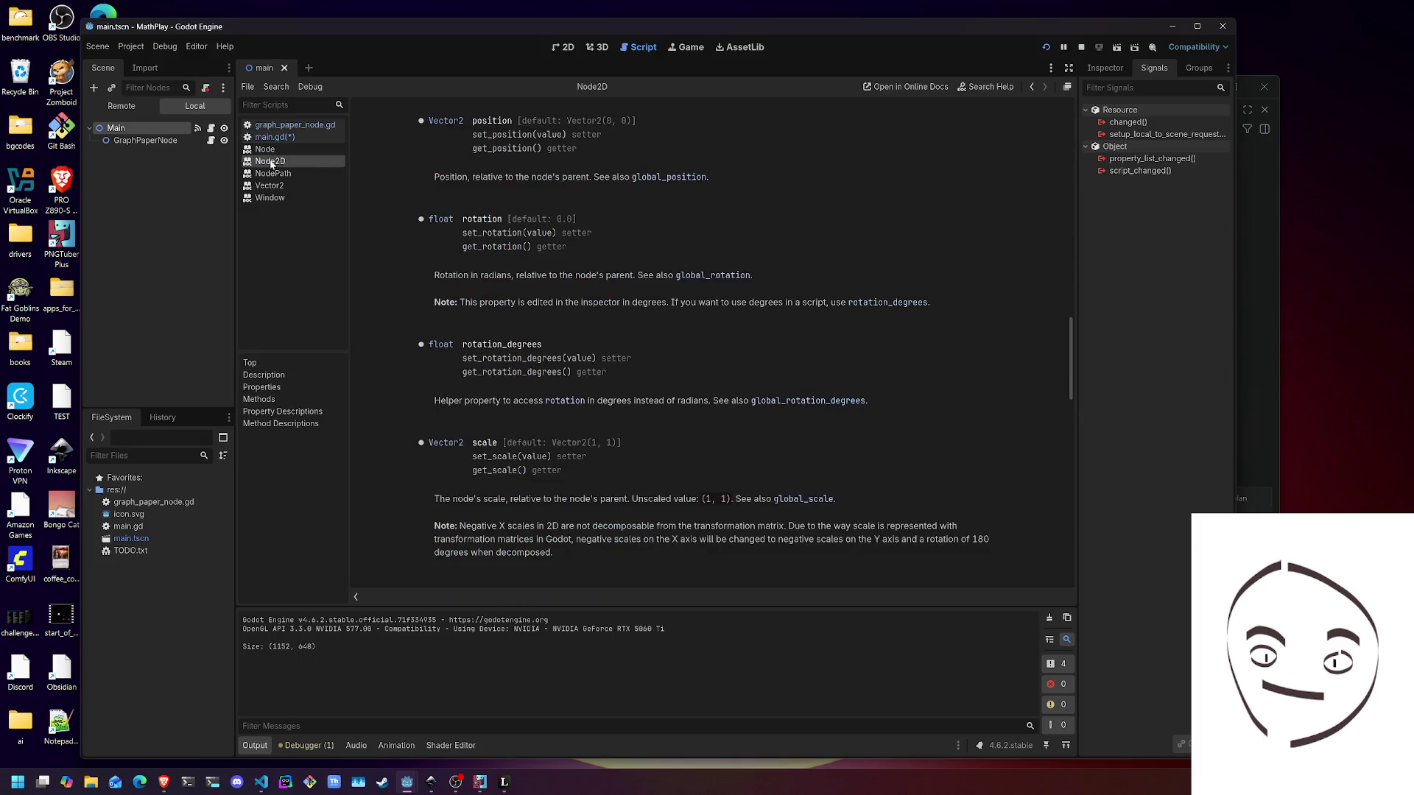
{"action": "left_click", "coordinate": [282, 137]}
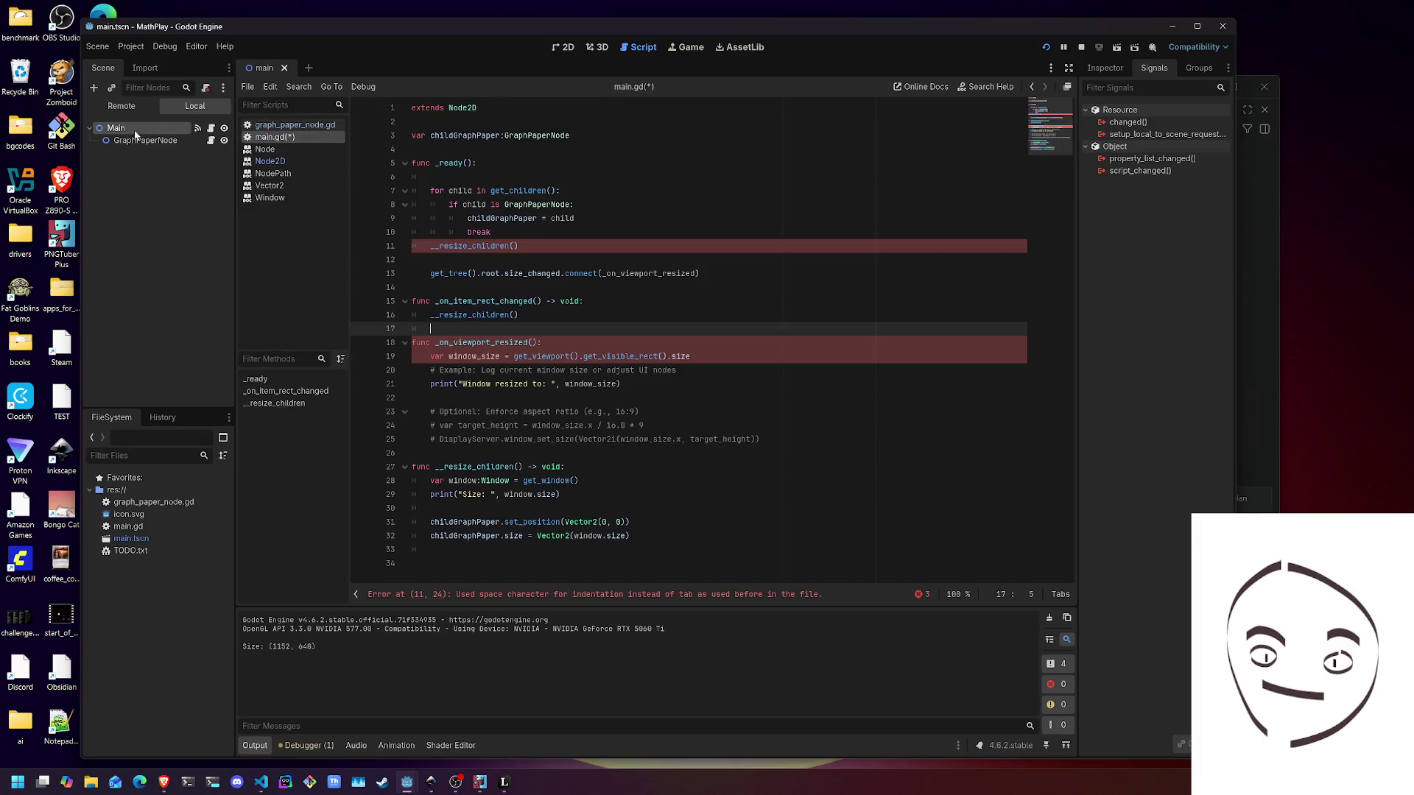
{"action": "left_click", "coordinate": [138, 130]}
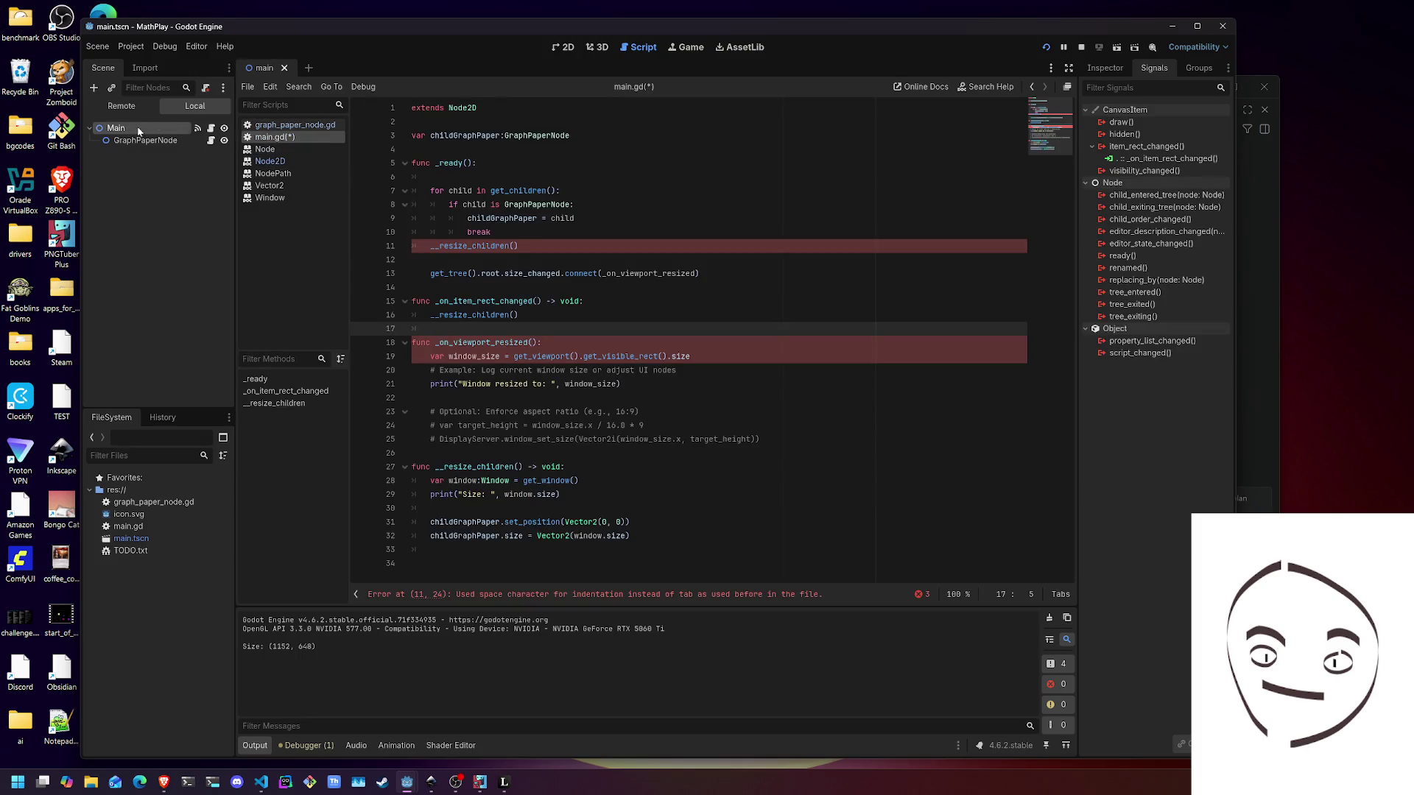
{"action": "right_click", "coordinate": [1139, 162]}
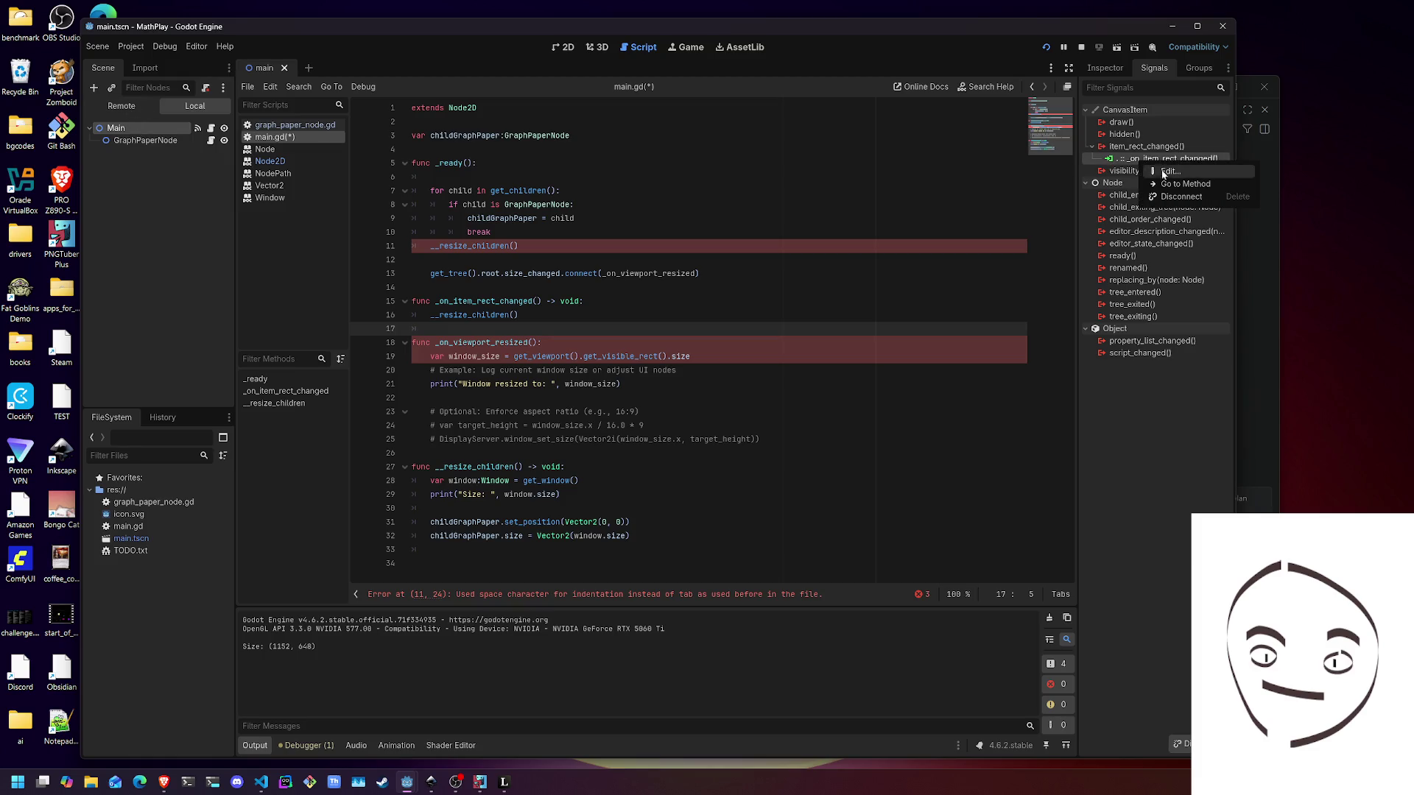
{"action": "left_click", "coordinate": [1164, 197]}
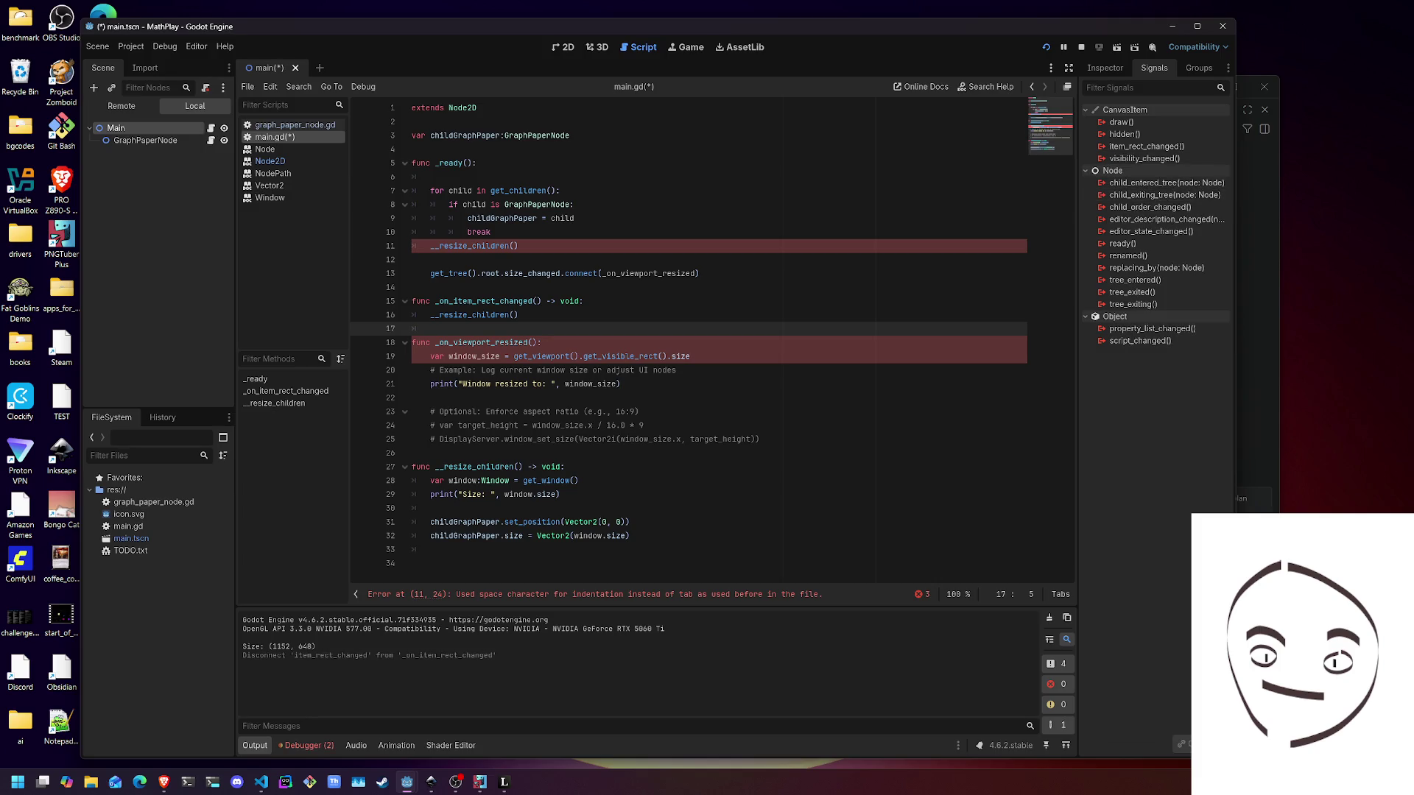
Examine the get_visible_rect().size call on line 19 and move to the empty line after the print
{"action": "double_click", "coordinate": [654, 357]}
{"action": "double_click", "coordinate": [680, 357]}
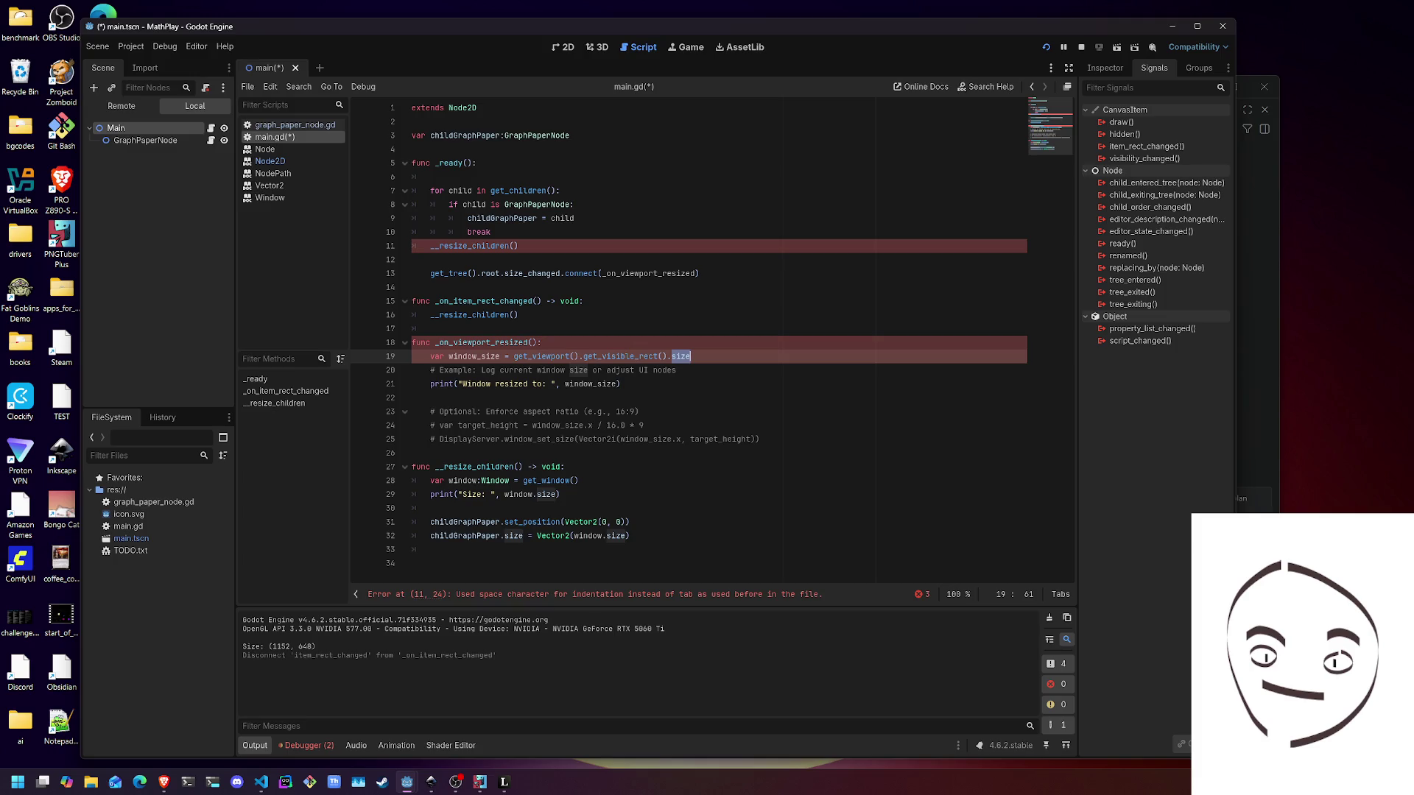
{"action": "left_click", "coordinate": [430, 397]}
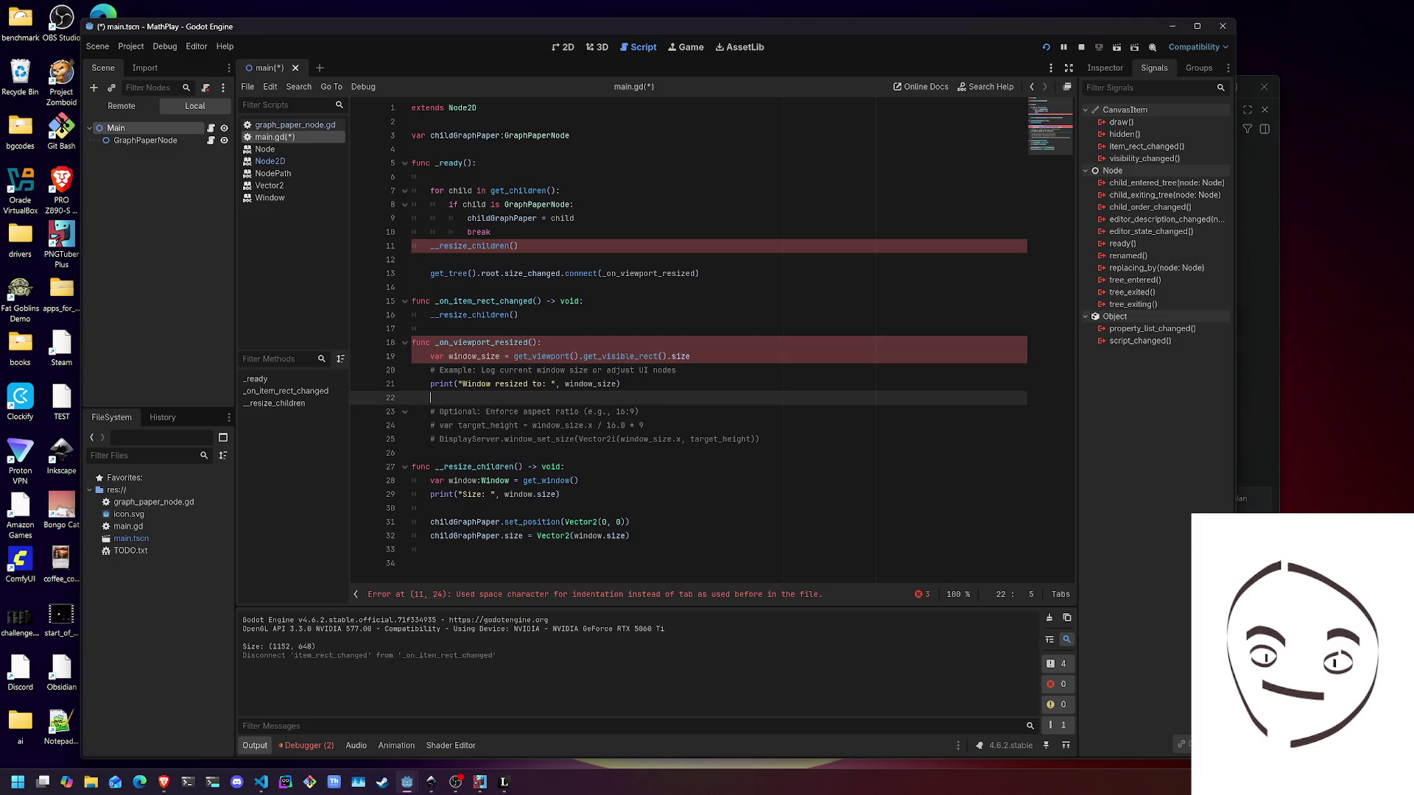
Add position = Vector2.ZERO on line 22 inside _on_viewport_resized
{"action": "key", "text": "Return"}
{"action": "key", "text": "Return"}
{"action": "key", "text": "Up"}
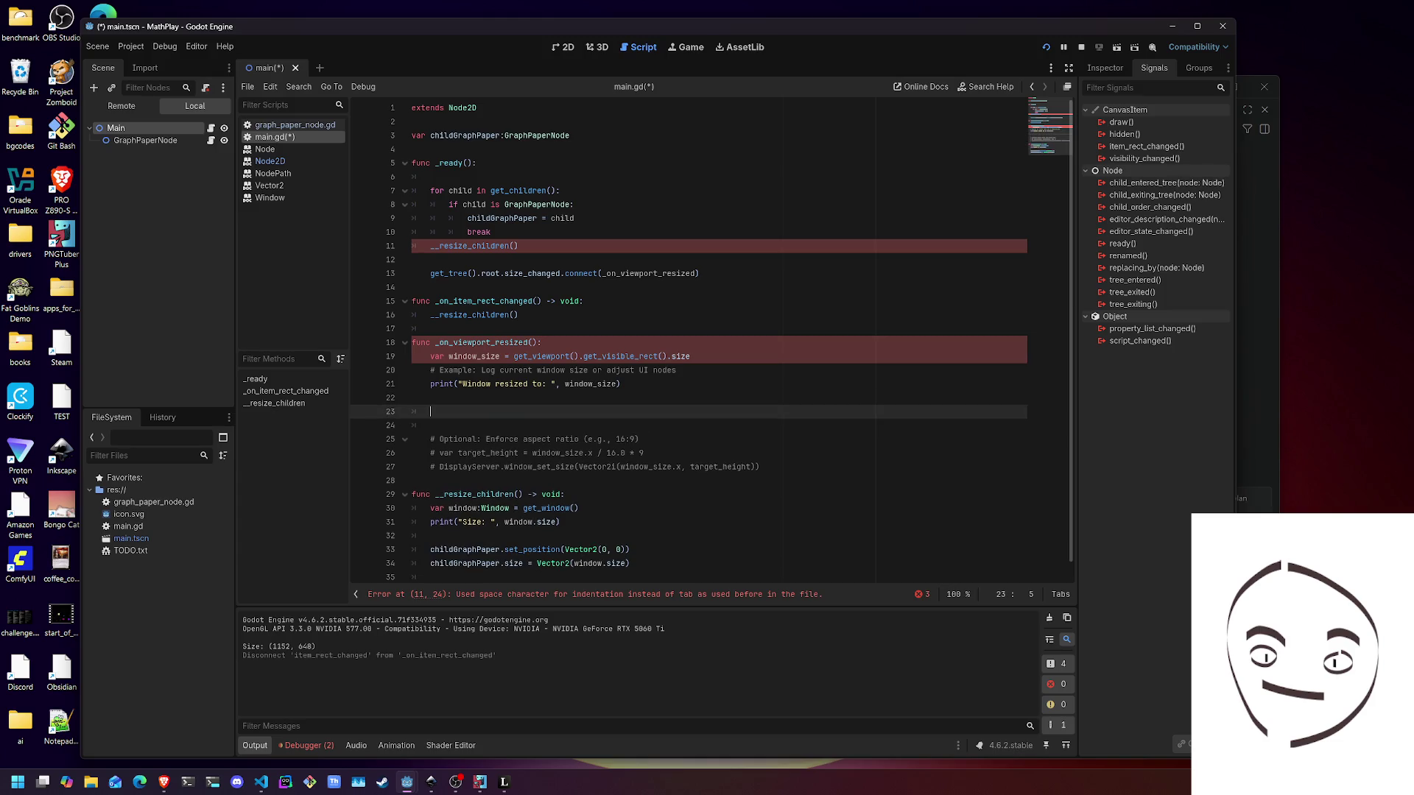
{"action": "key", "text": "ctrl+z"}
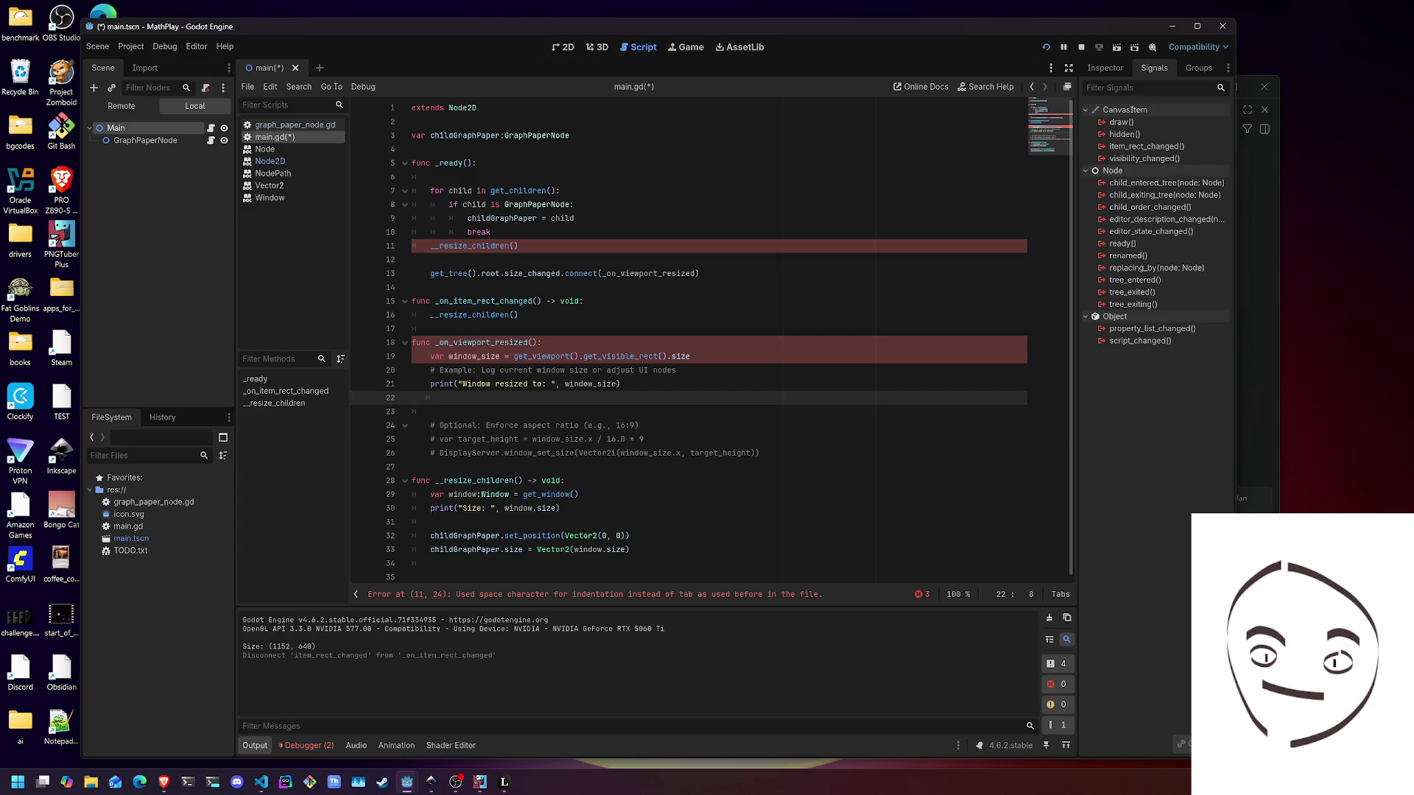
{"action": "type", "text": "pos"}
{"action": "key", "text": "BackSpace"}
{"action": "key", "text": "BackSpace"}
{"action": "key", "text": "Tab"}
{"action": "type", "text": "position"}
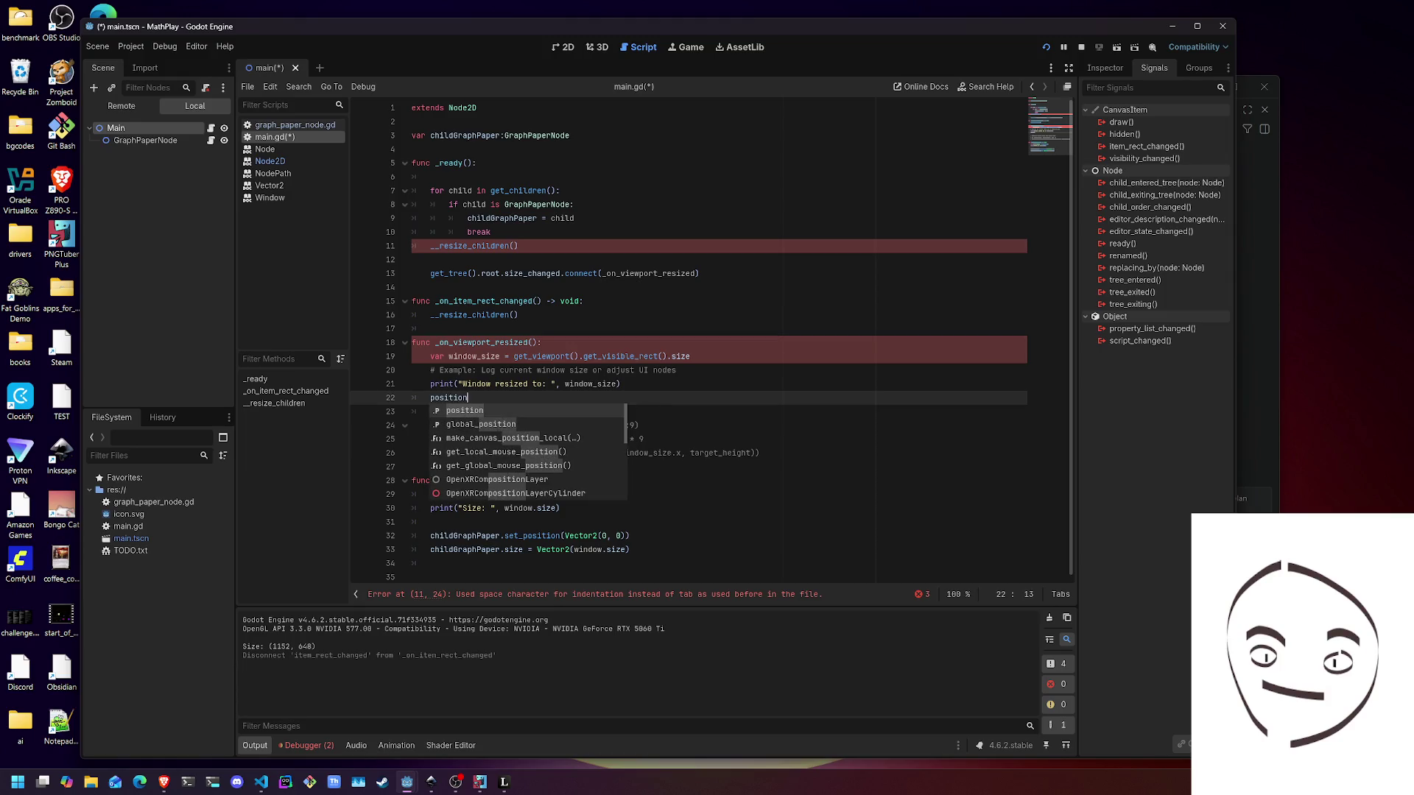
{"action": "type", "text": "."}
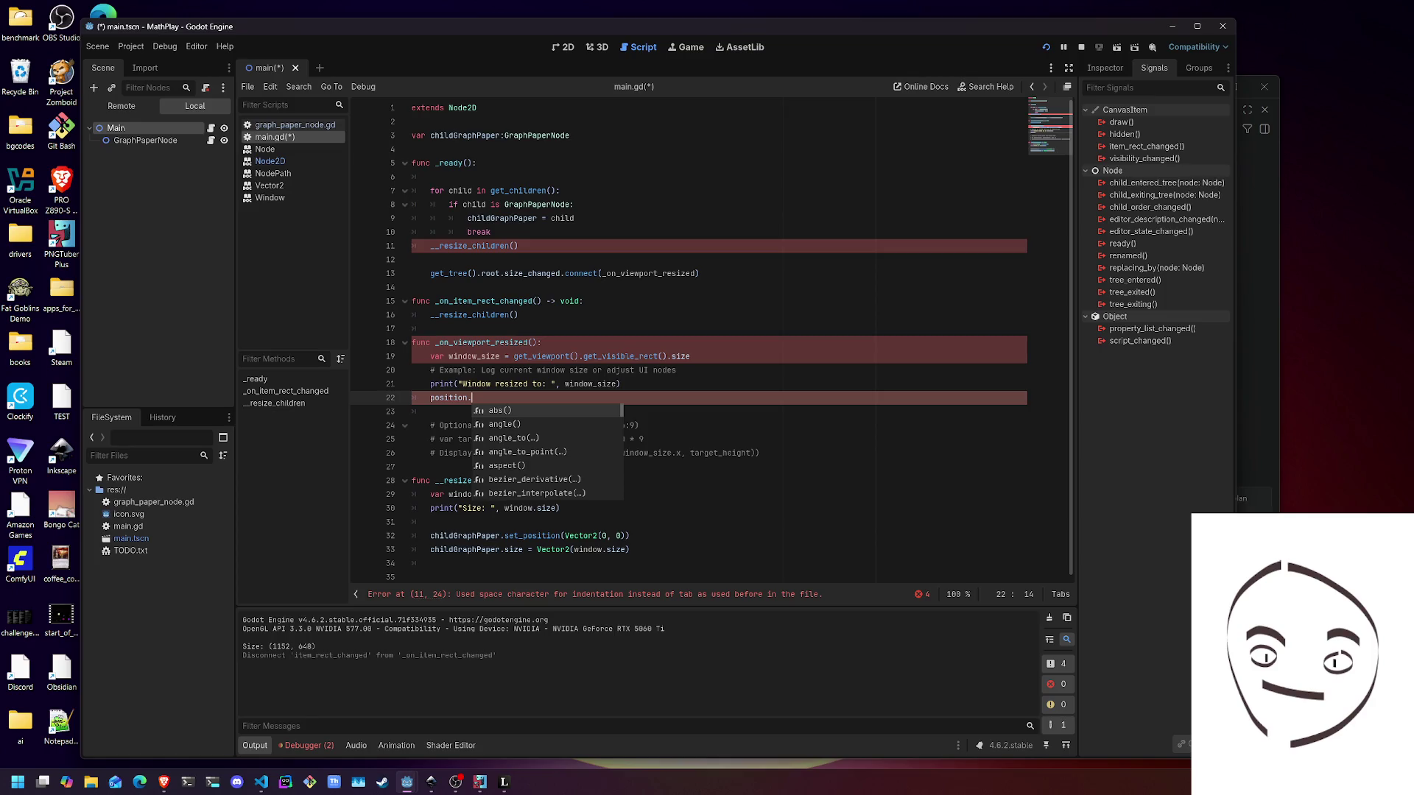
{"action": "key", "text": "BackSpace"}
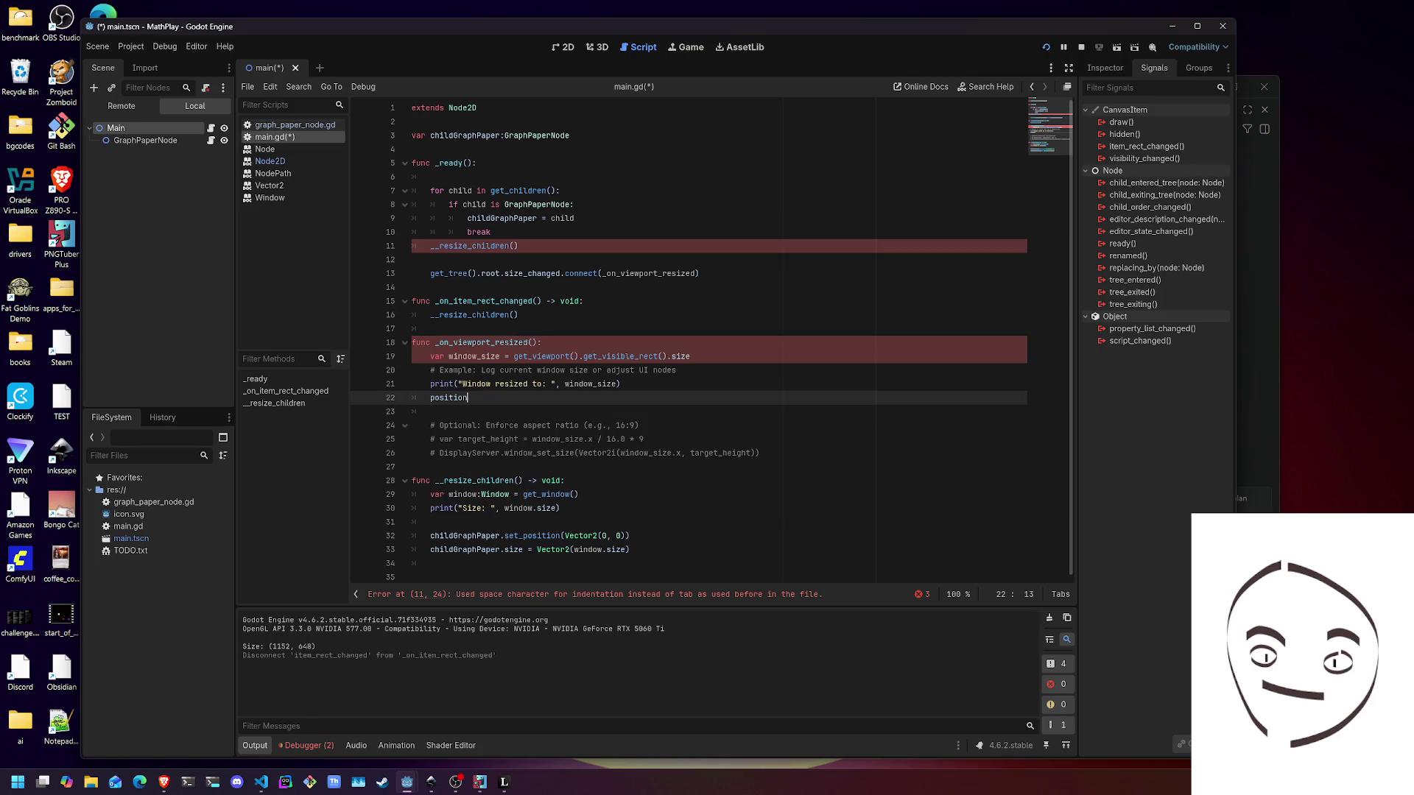
{"action": "type", "text": "=Vector2"}
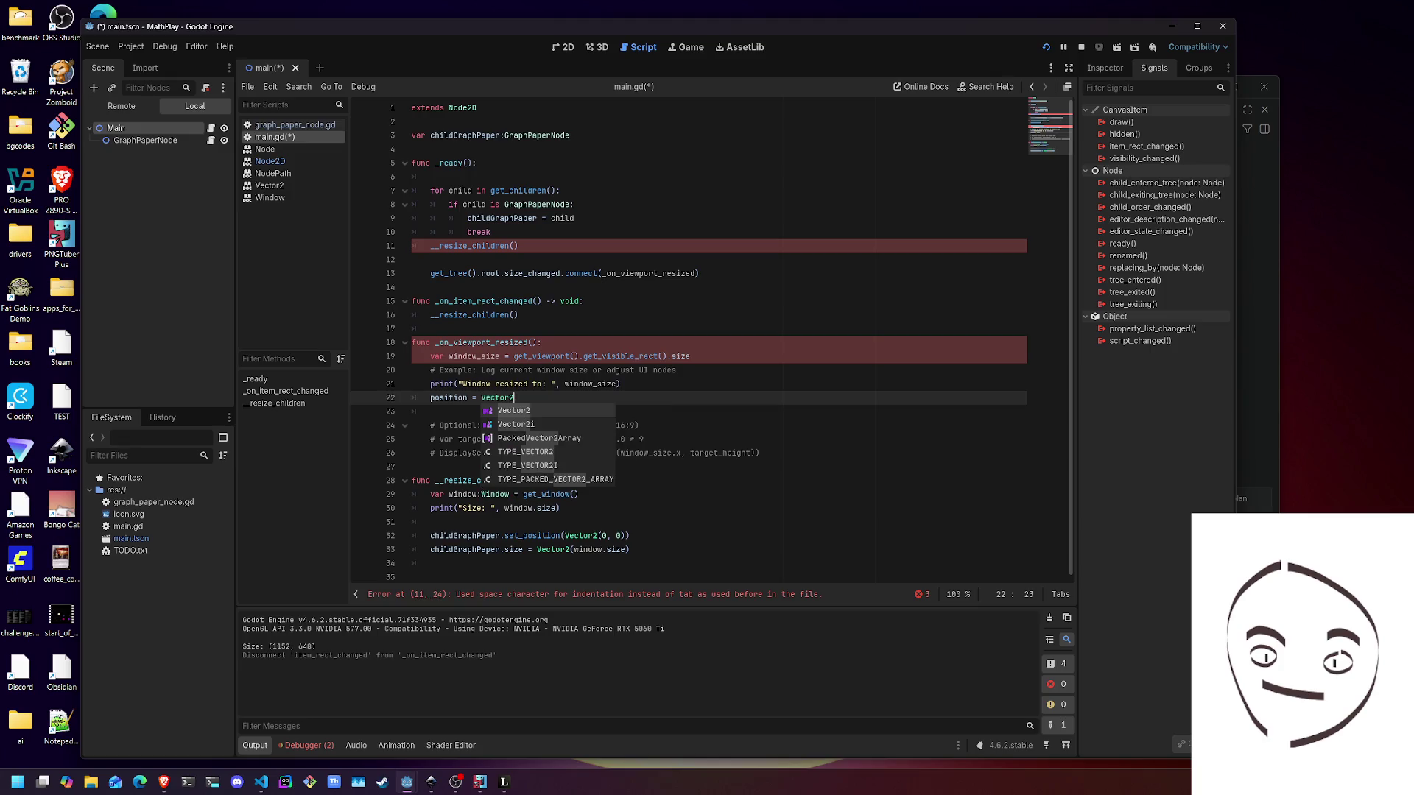
{"action": "key", "text": "Return"}
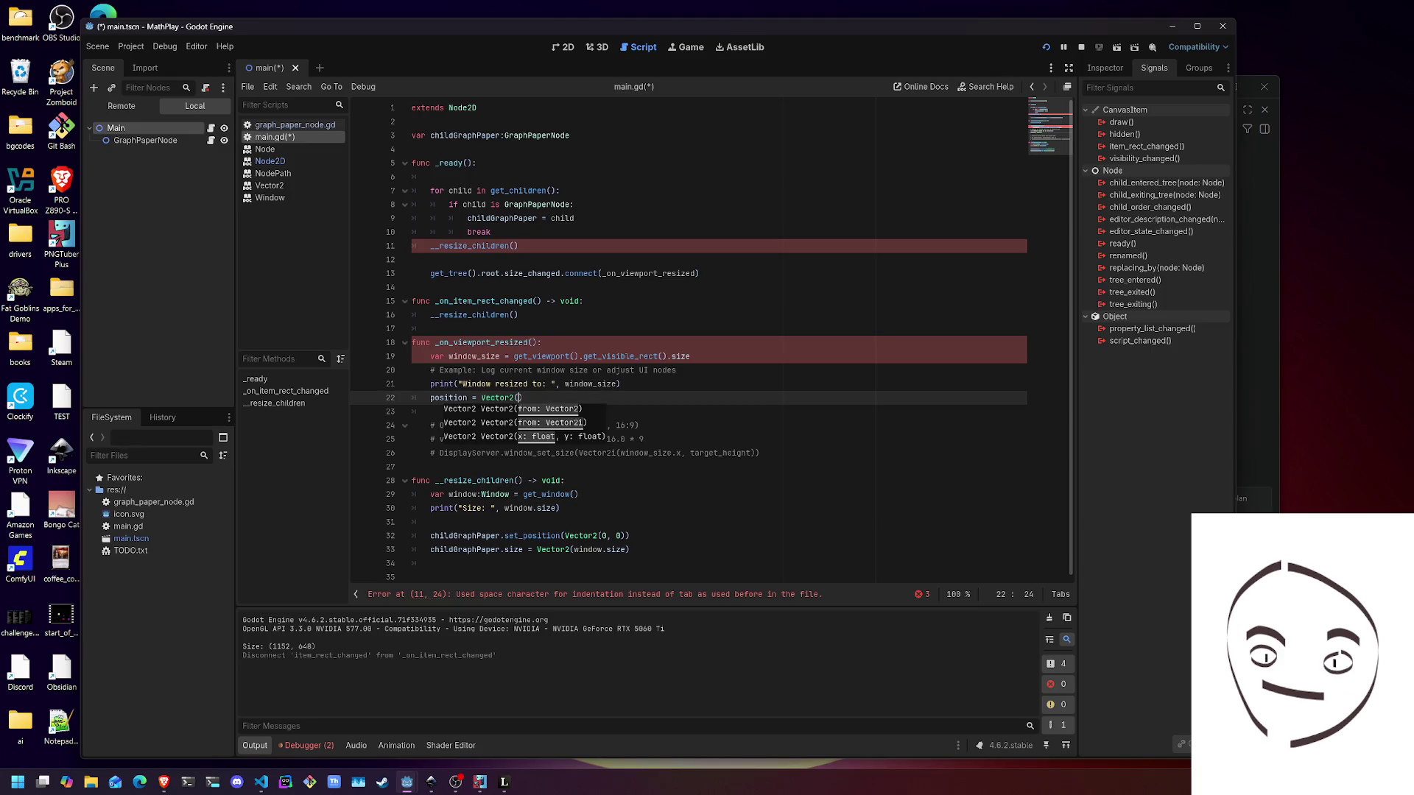
{"action": "type", "text": ".ZERO"}
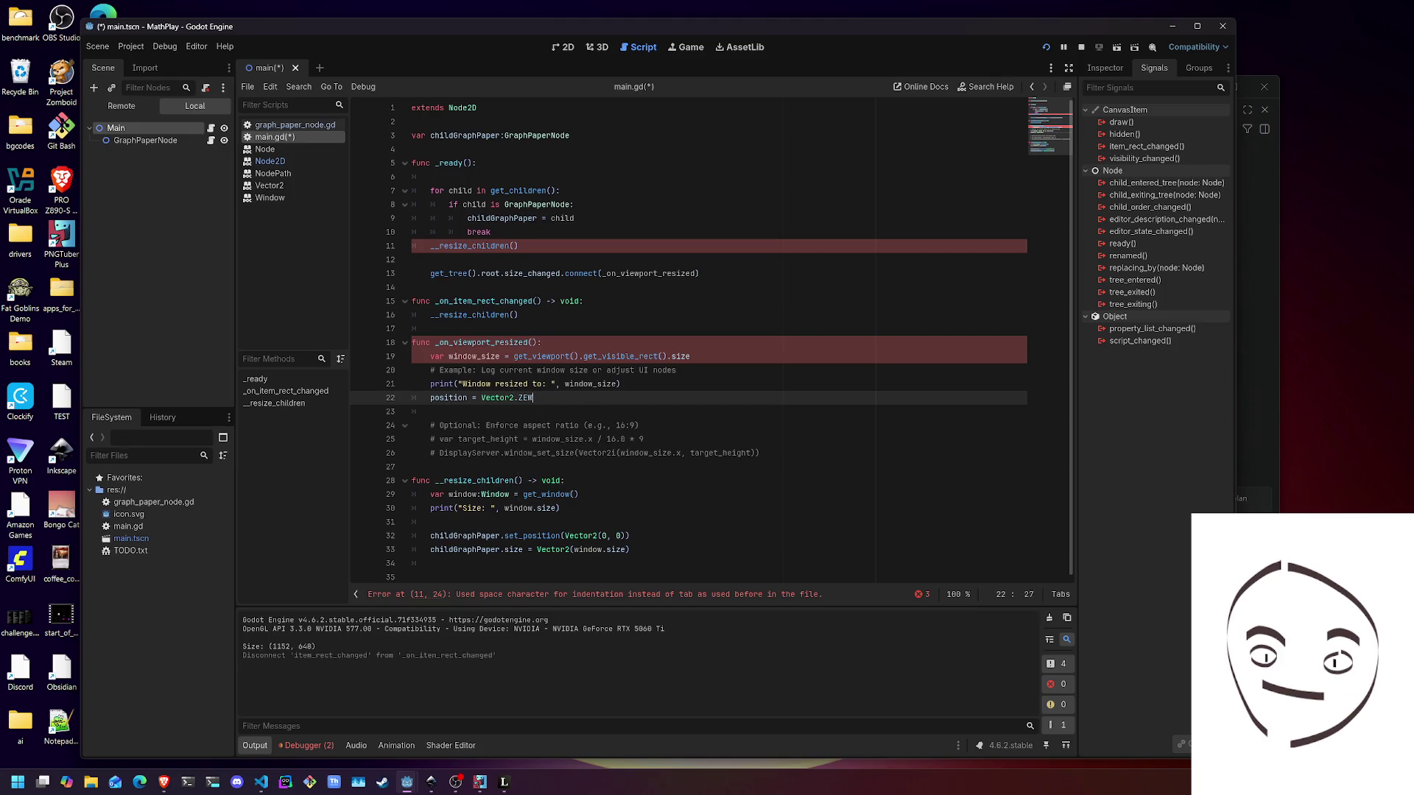
{"action": "key", "text": "Return"}
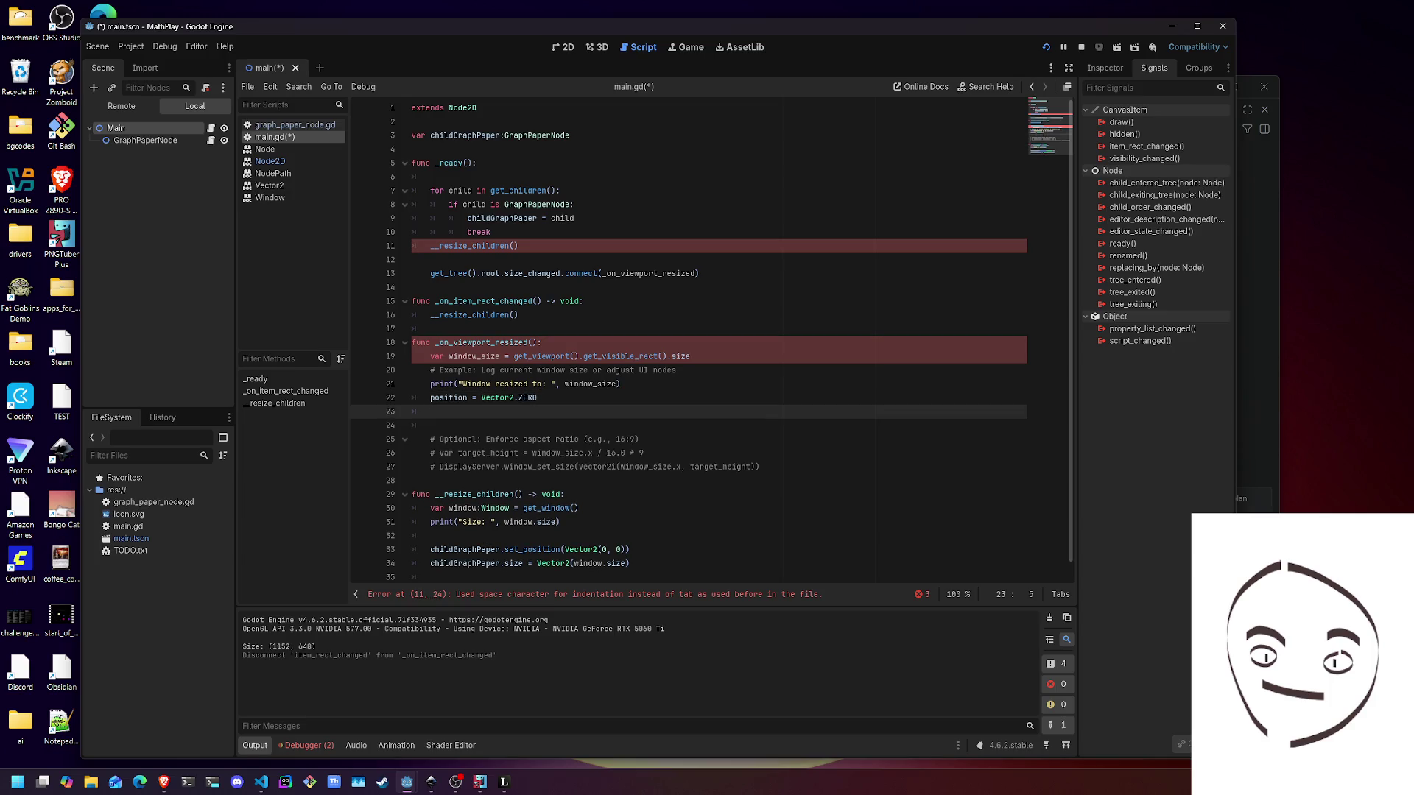
Discard the unfinished size line and show Main's properties in the Inspector
{"action": "type", "text": "size"}
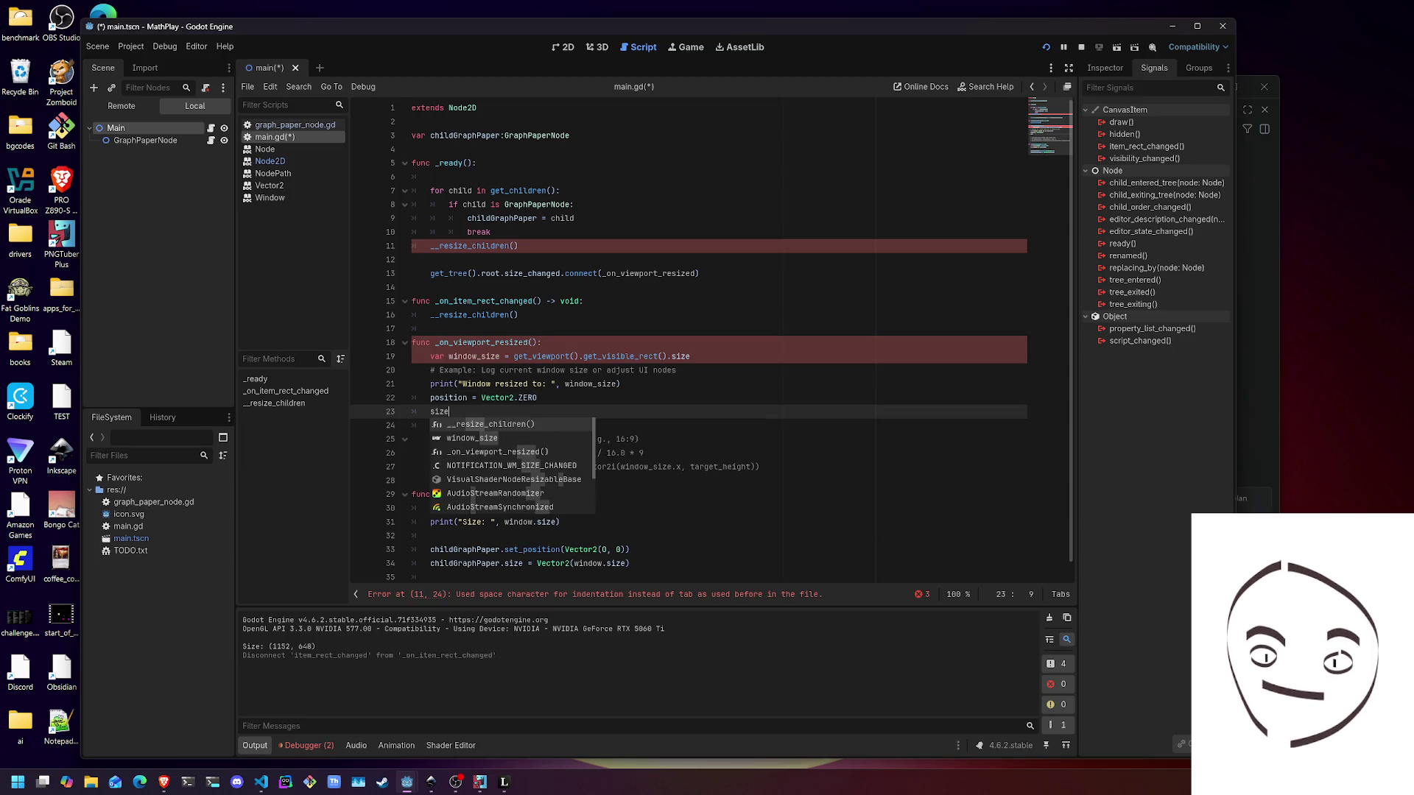
{"action": "key", "text": "BackSpace"}
{"action": "key", "text": "BackSpace"}
{"action": "key", "text": "BackSpace"}
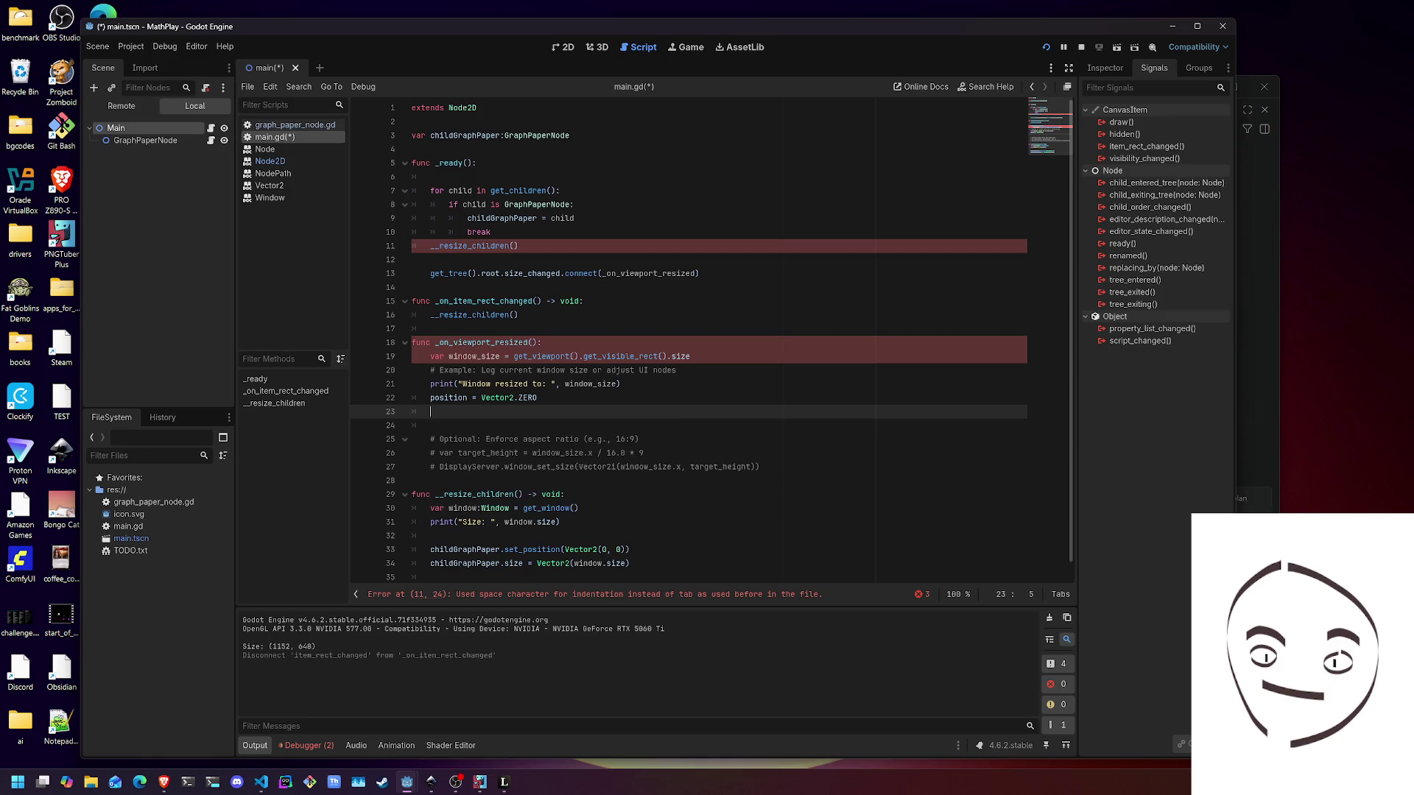
{"action": "type", "text": "self.siz"}
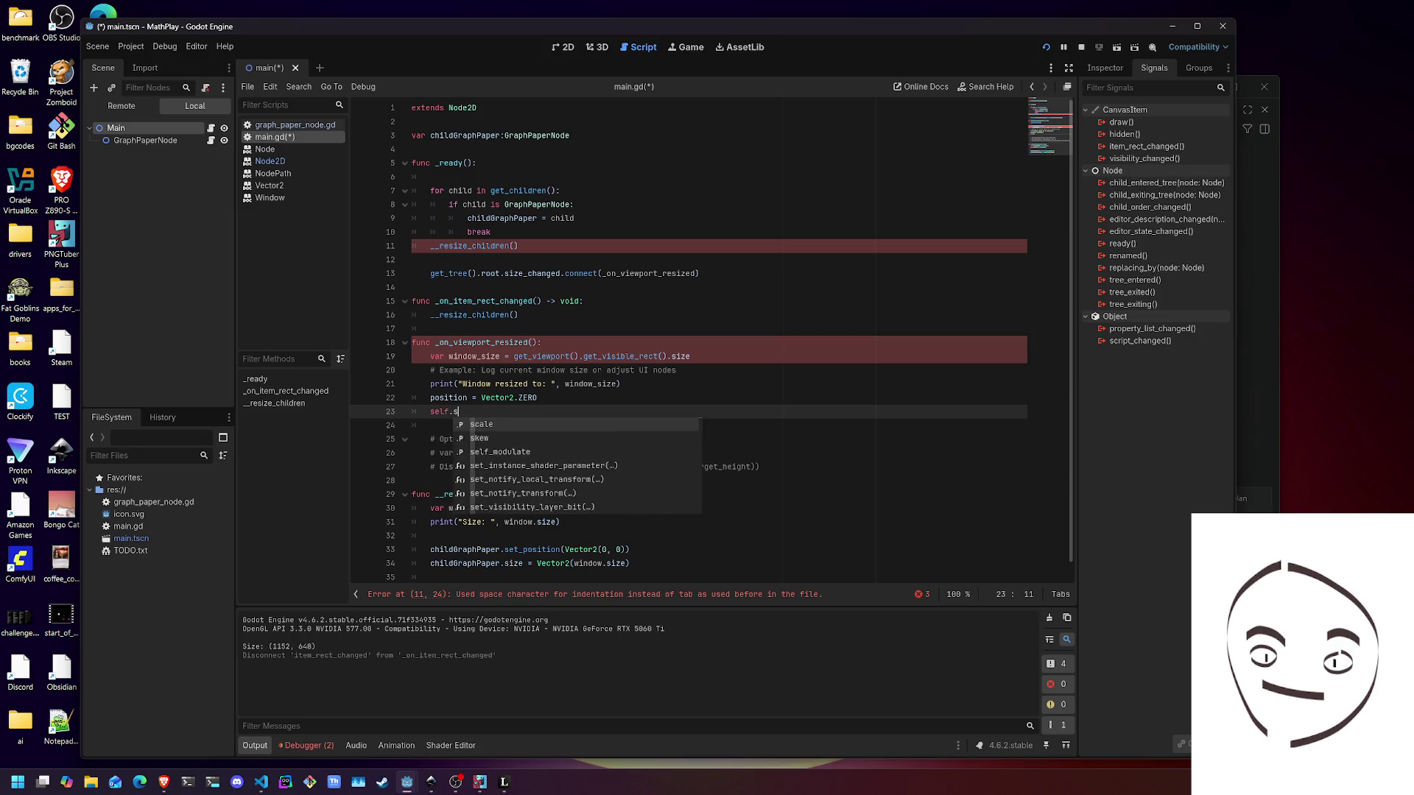
{"action": "key", "text": "BackSpace"}
{"action": "key", "text": "BackSpace"}
{"action": "key", "text": "BackSpace"}
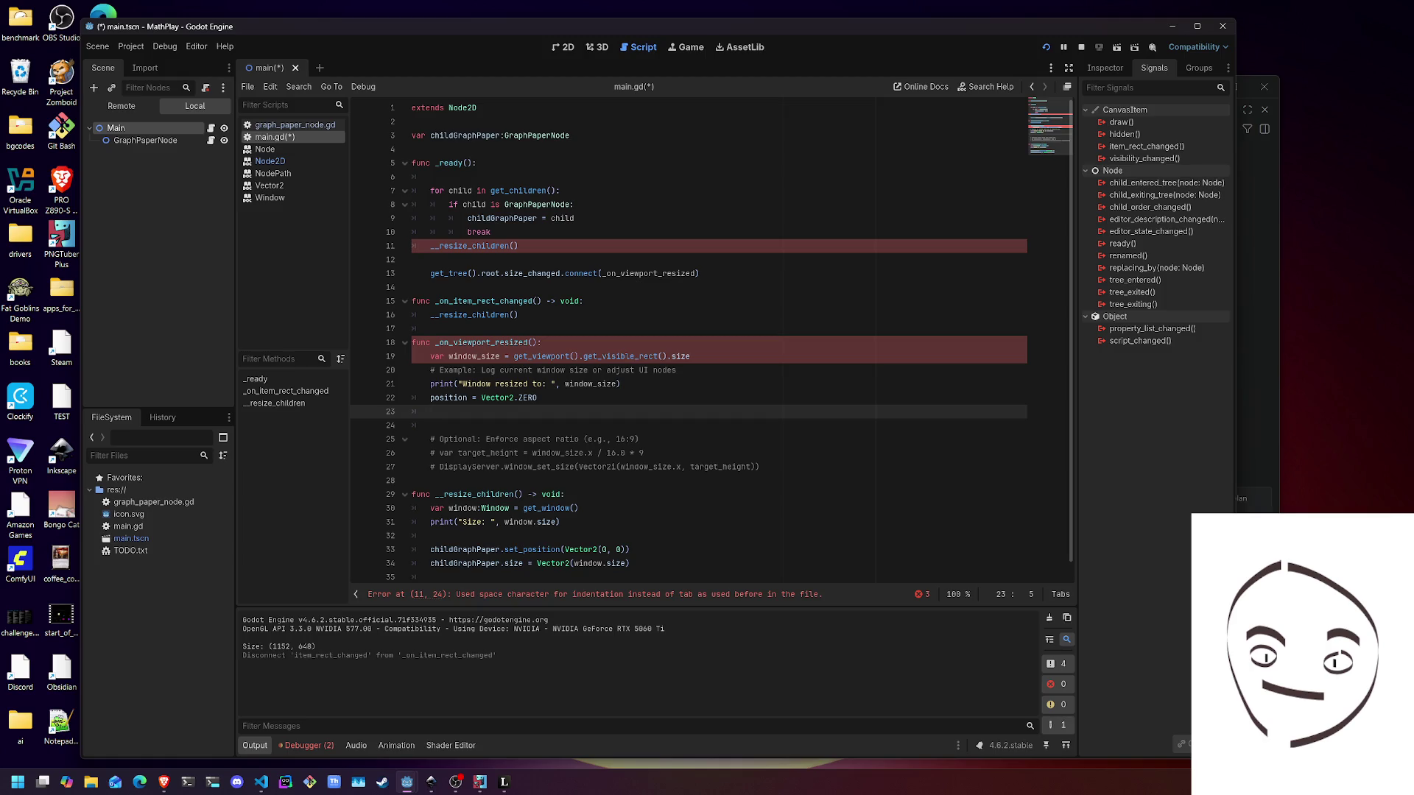
{"action": "left_click", "coordinate": [1104, 67]}
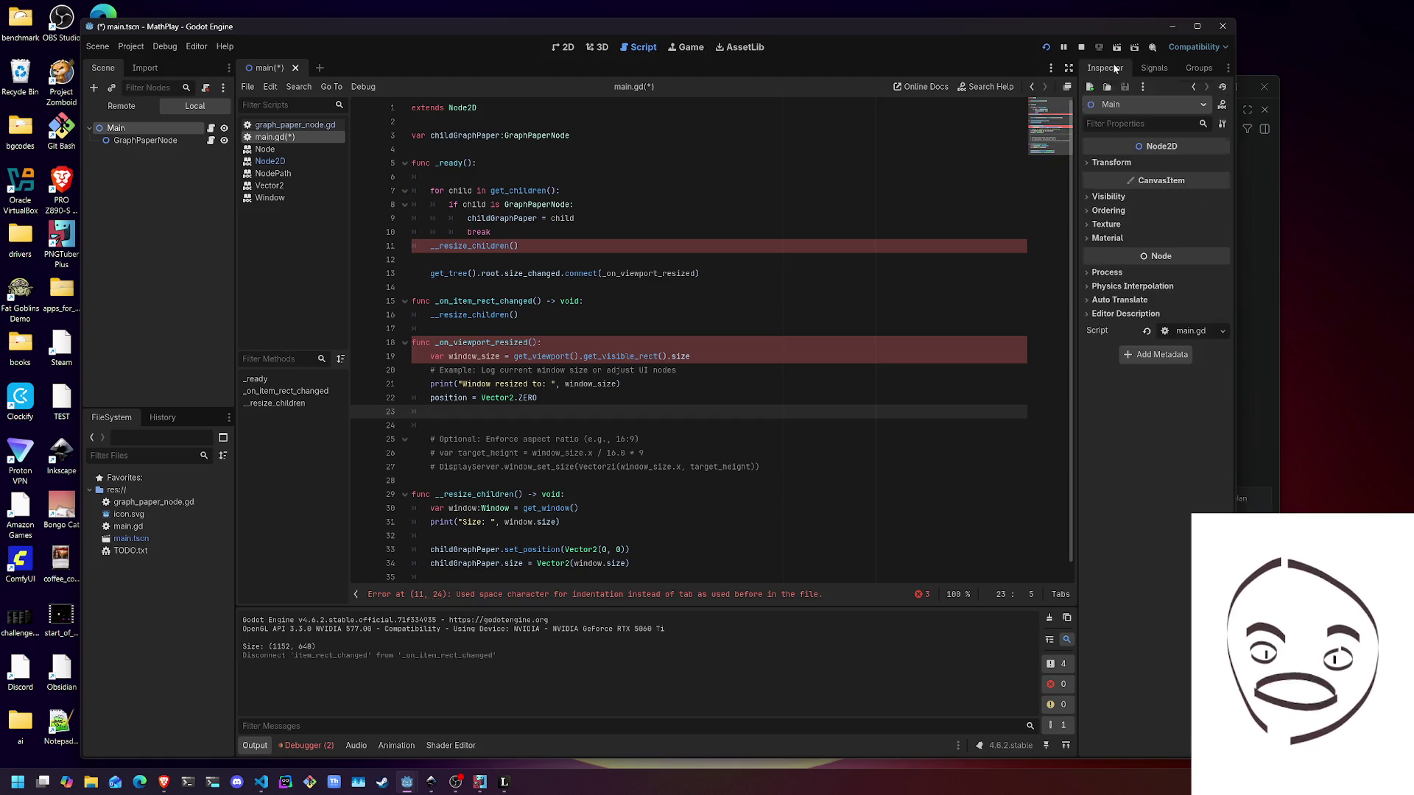
Make line 23 of _on_viewport_resized call __resize_children() and save main.gd
{"action": "left_click", "coordinate": [1089, 164]}
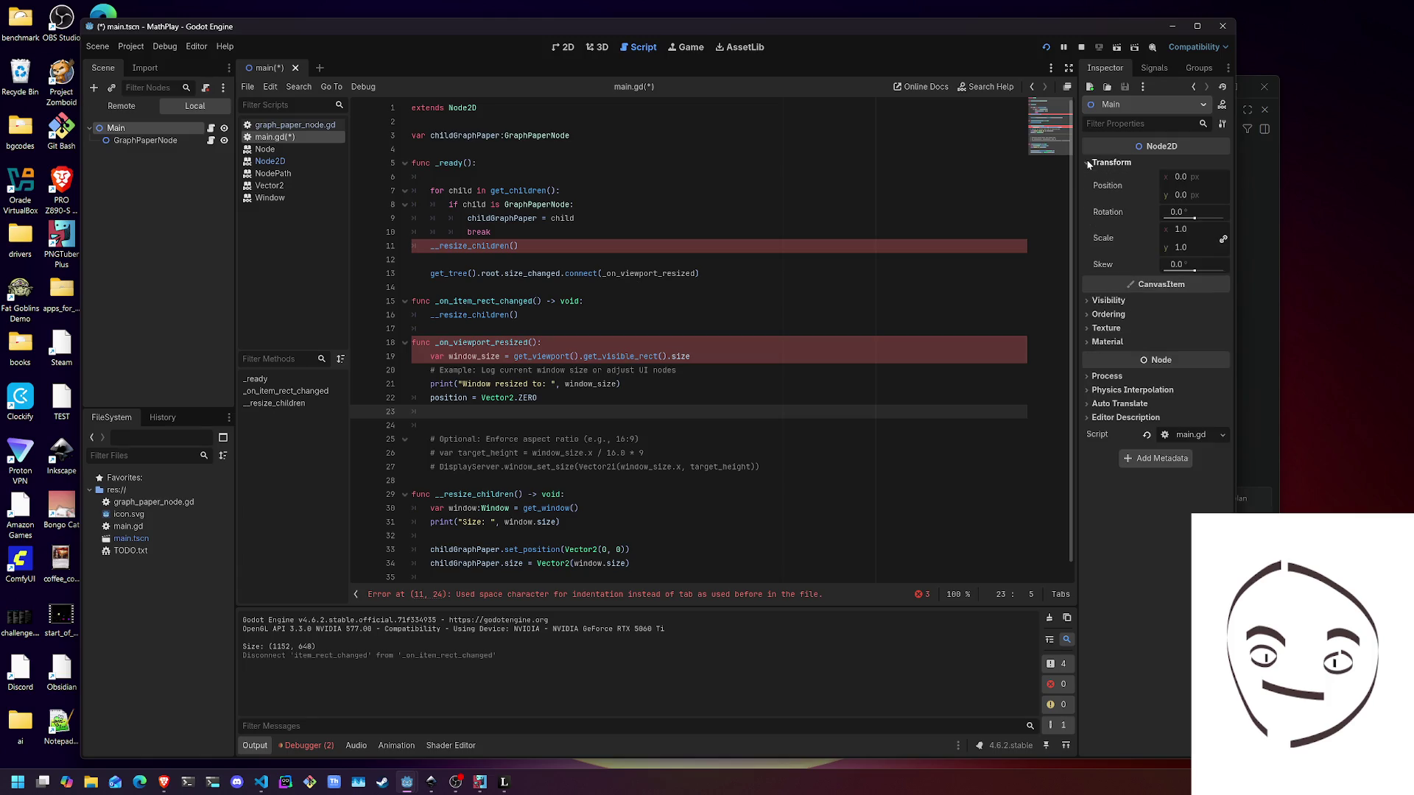
{"action": "left_click", "coordinate": [1088, 163]}
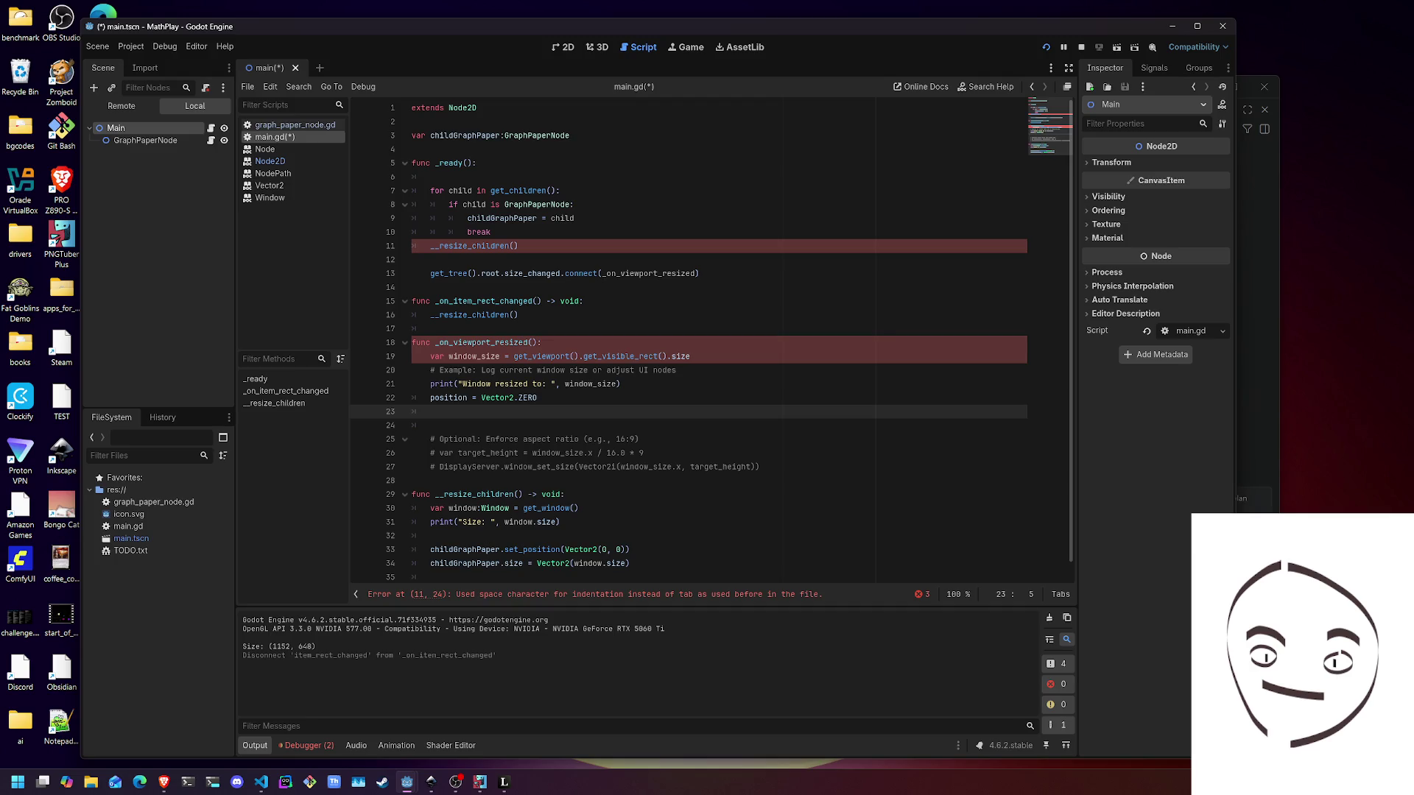
{"action": "left_click", "coordinate": [538, 397]}
{"action": "left_click", "coordinate": [431, 411]}
{"action": "type", "text": "_"}
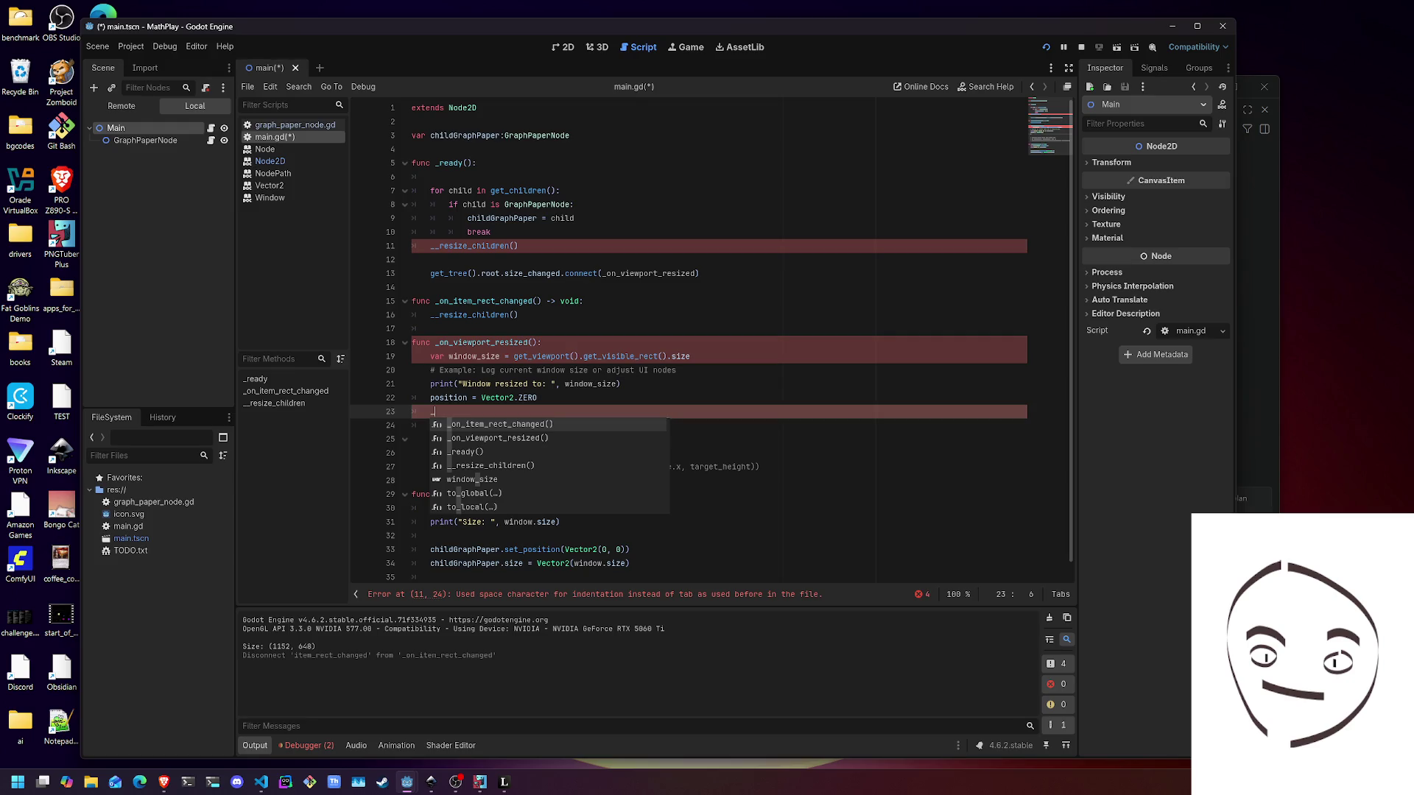
{"action": "key", "text": "Down"}
{"action": "key", "text": "Down"}
{"action": "key", "text": "Down"}
{"action": "key", "text": "Return"}
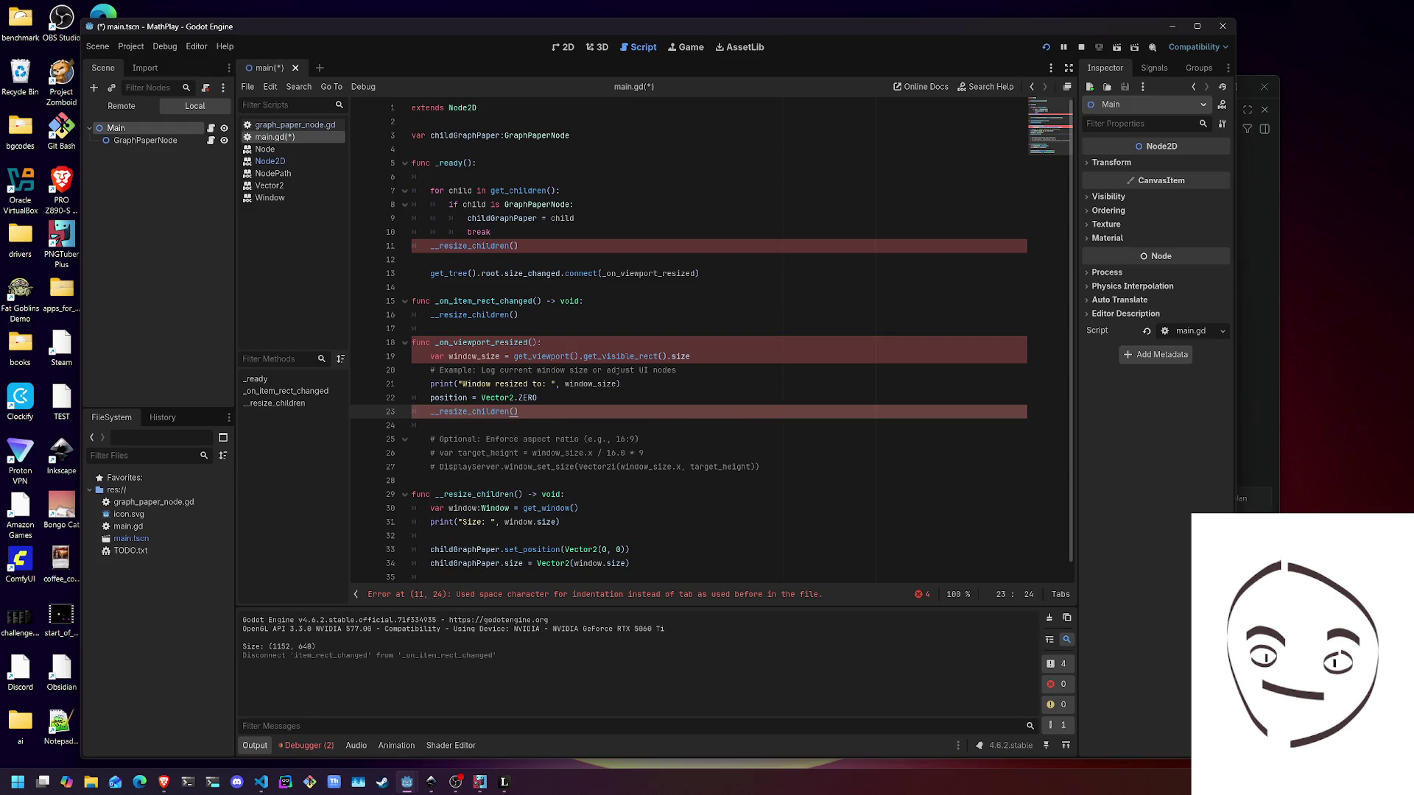
{"action": "key", "text": "ctrl+s"}
Comment out the position = Vector2.ZERO line, delete _on_item_rect_changed, and run the project
{"action": "left_click", "coordinate": [537, 397]}
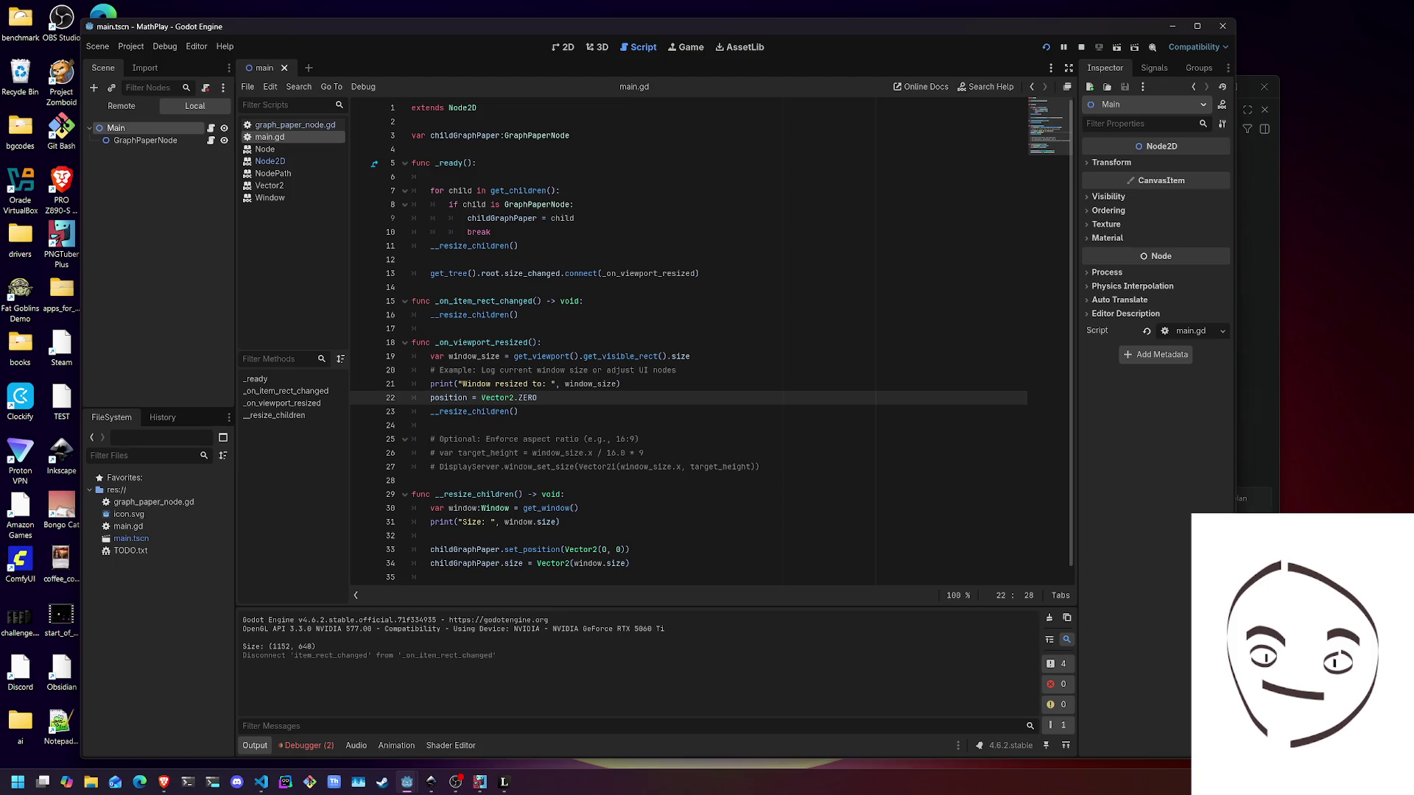
{"action": "key", "text": "ctrl+k"}
{"action": "key", "text": "Down"}
{"action": "key", "text": "Down"}
{"action": "key", "text": "Down"}
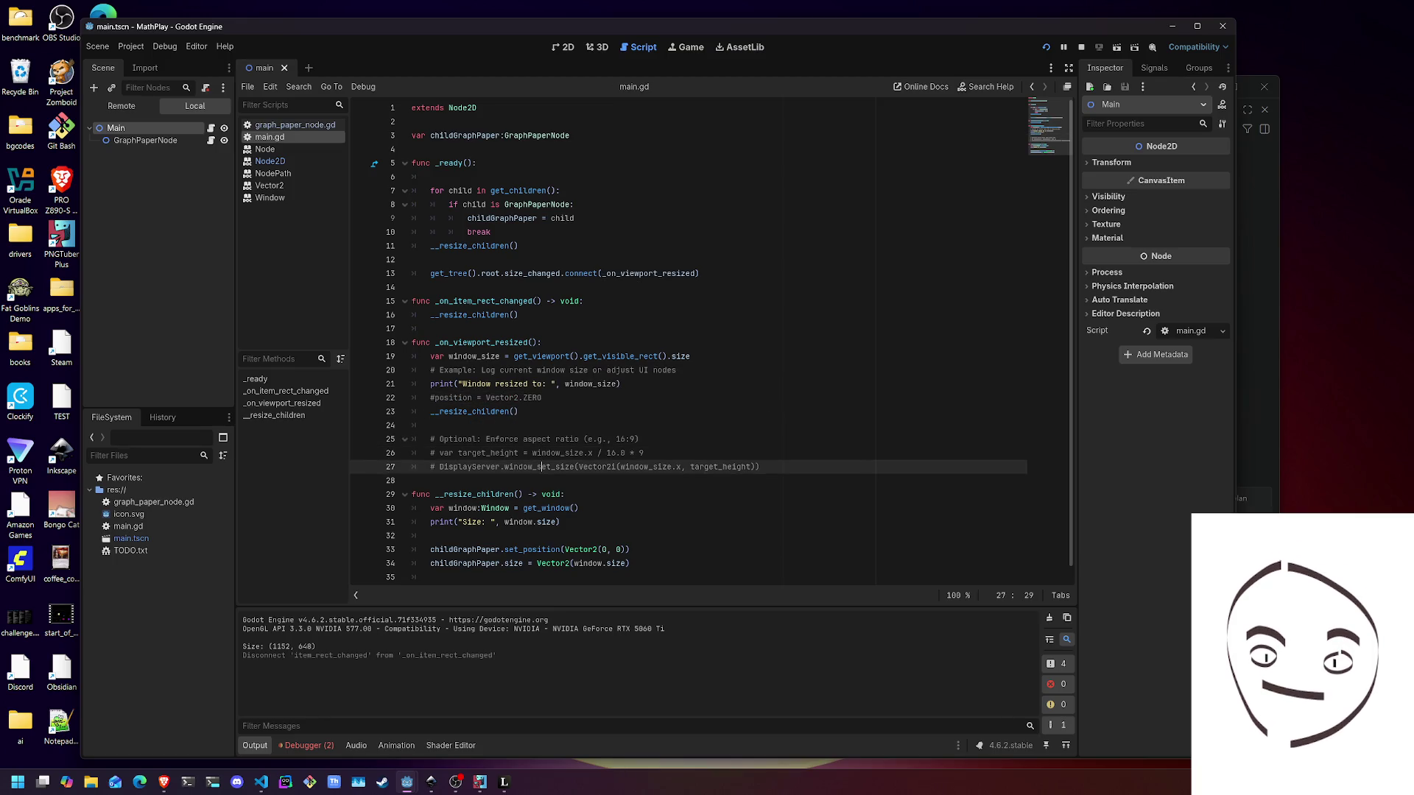
{"action": "key", "text": "Down"}
{"action": "key", "text": "Down"}
{"action": "key", "text": "Down"}
{"action": "key", "text": "Up"}
{"action": "key", "text": "Up"}
{"action": "key", "text": "Up"}
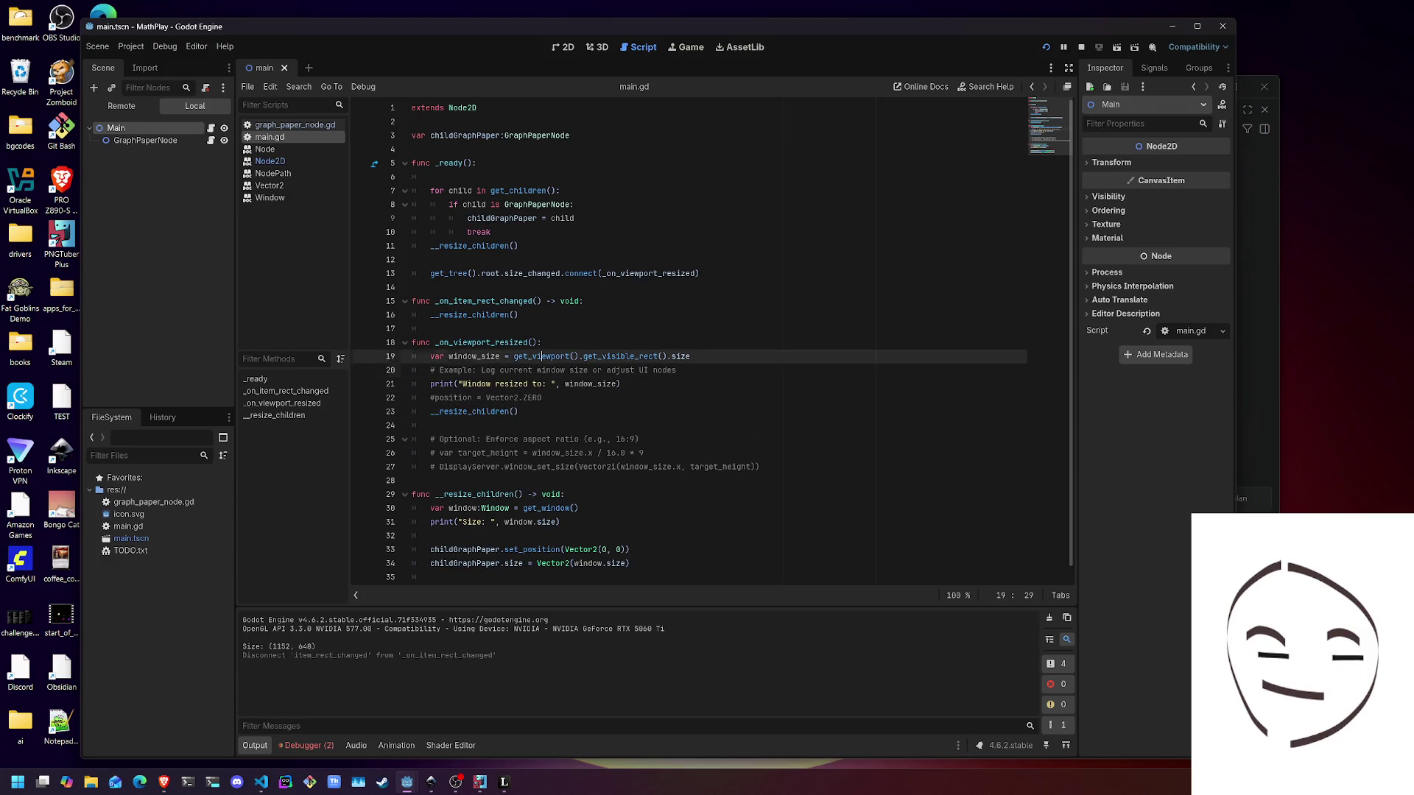
{"action": "key", "text": "Up"}
{"action": "key", "text": "Up"}
{"action": "key", "text": "Up"}
{"action": "key", "text": "Down"}
{"action": "key", "text": "shift+Up"}
{"action": "key", "text": "shift+Up"}
{"action": "key", "text": "shift+Up"}
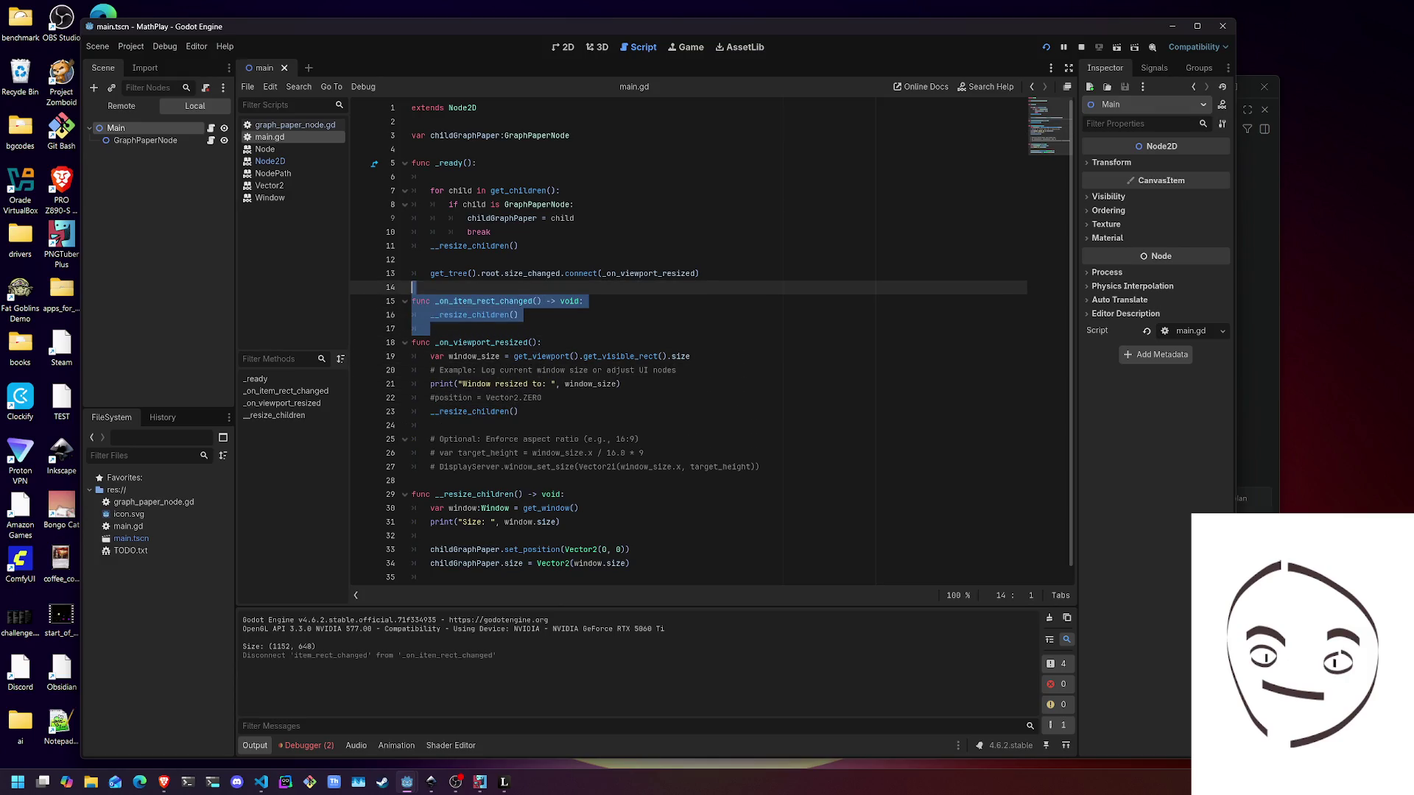
{"action": "key", "text": "Delete"}
{"action": "key", "text": "F5"}
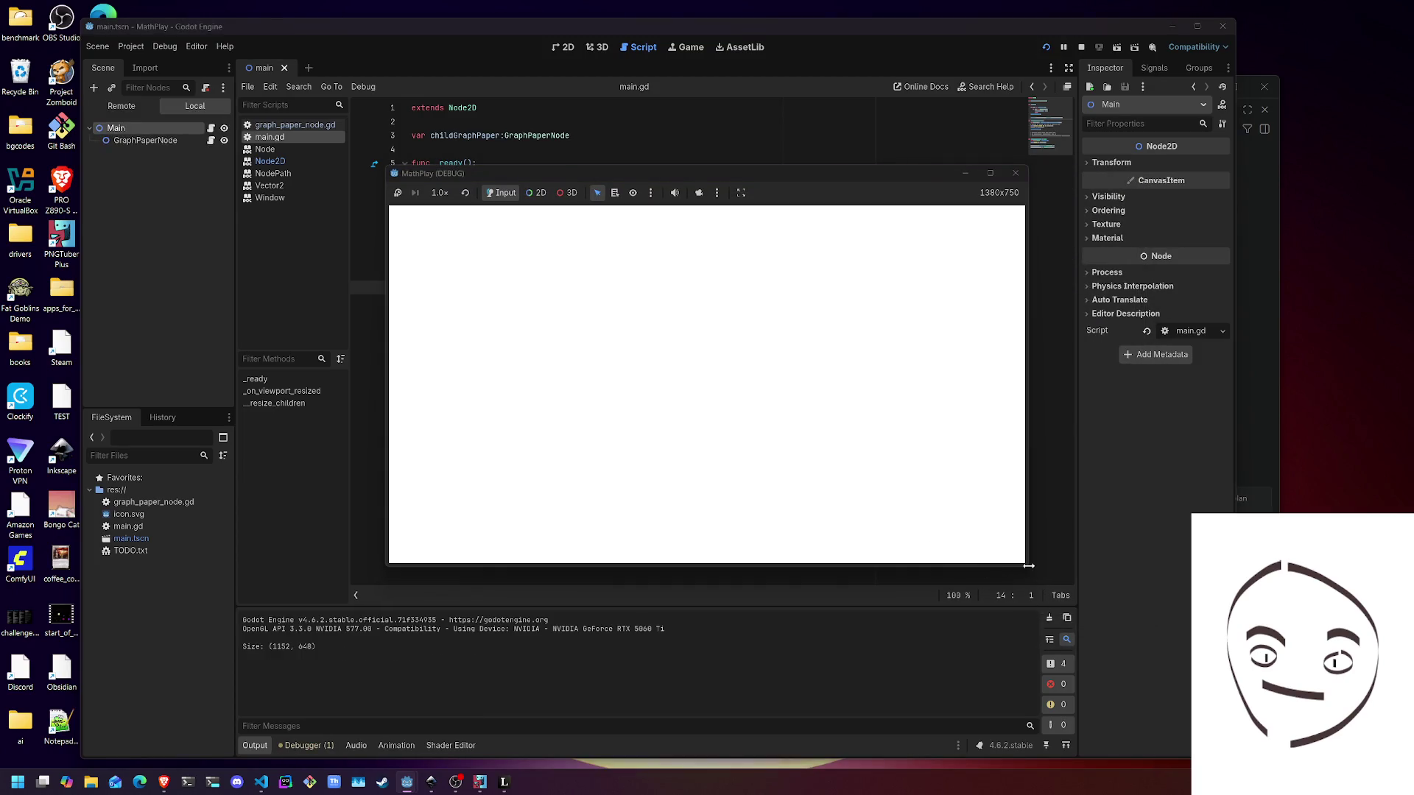
Drag the MathPlay window through several sizes, ending near 1353x954, then return to the editor
{"action": "left_click_drag", "start_coordinate": [1027, 566], "coordinate": [955, 695]}
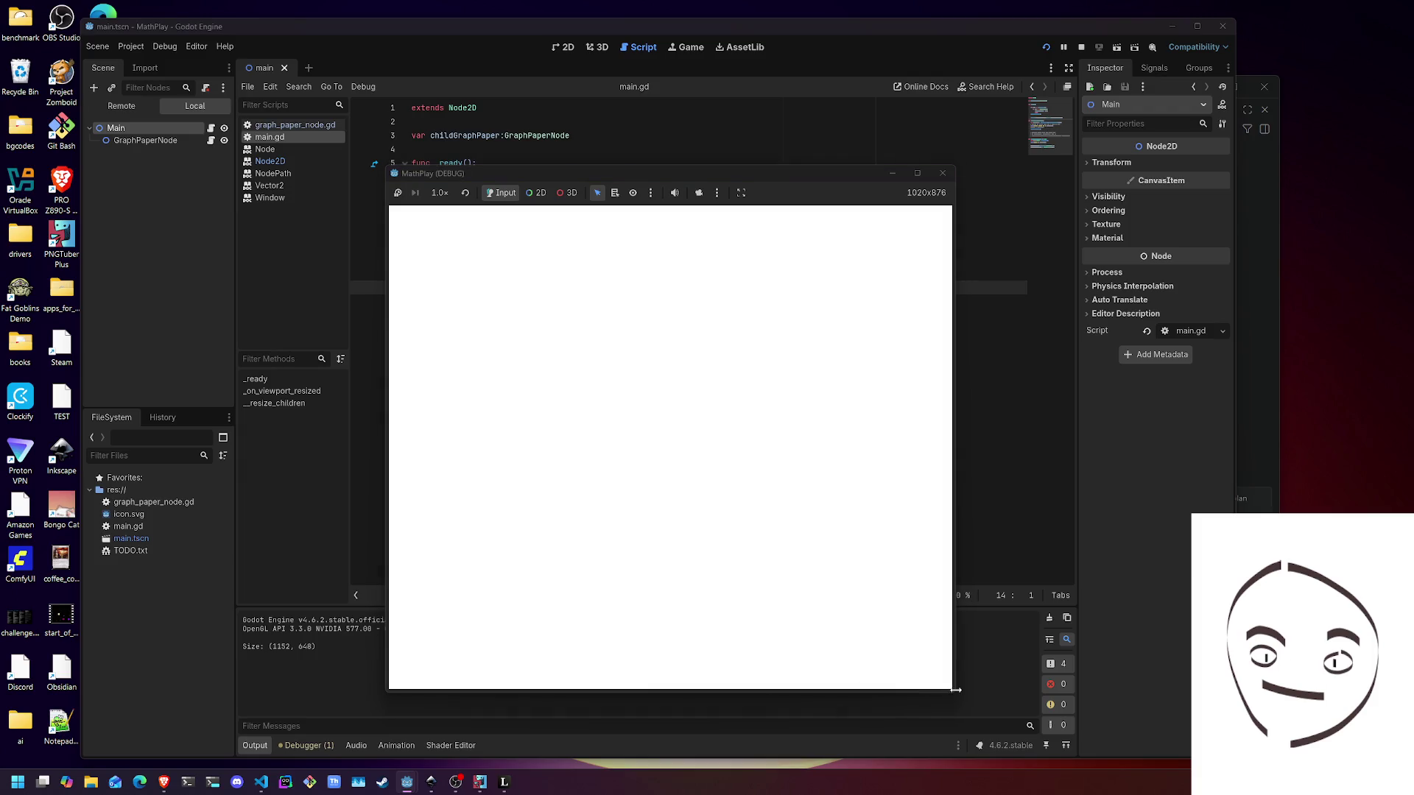
{"action": "mouse_move", "coordinate": [954, 690]}
{"action": "left_mouse_down"}
{"action": "mouse_move", "coordinate": [700, 695]}
{"action": "mouse_move", "coordinate": [1202, 336]}
{"action": "mouse_move", "coordinate": [1139, 753]}
{"action": "mouse_move", "coordinate": [1138, 735]}
{"action": "left_mouse_up"}
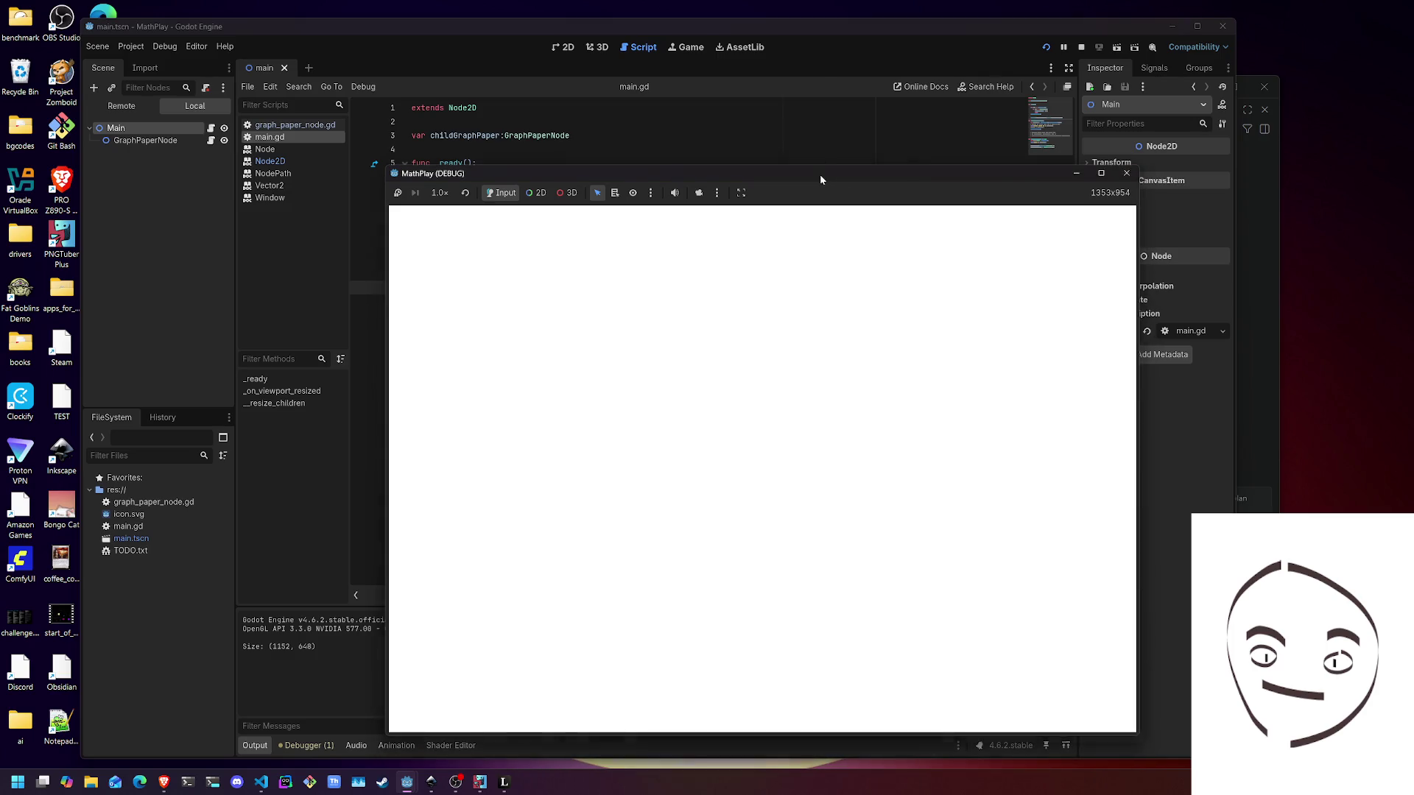
{"action": "left_click_drag", "start_coordinate": [819, 174], "coordinate": [960, 84]}
{"action": "left_click", "coordinate": [481, 467]}
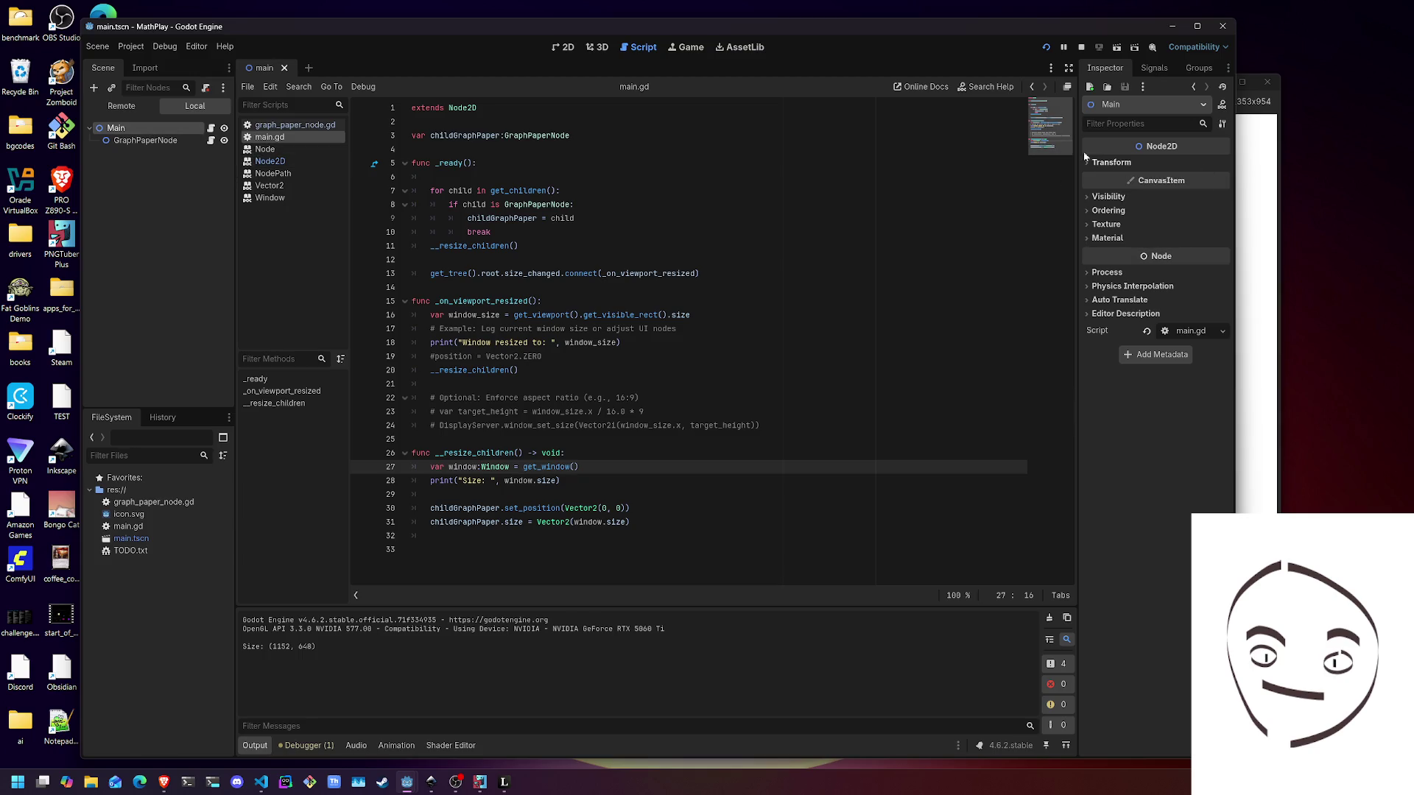
Show GraphPaperNode's properties in the inspector, rerun the game and reposition its window
{"action": "left_click", "coordinate": [145, 140]}
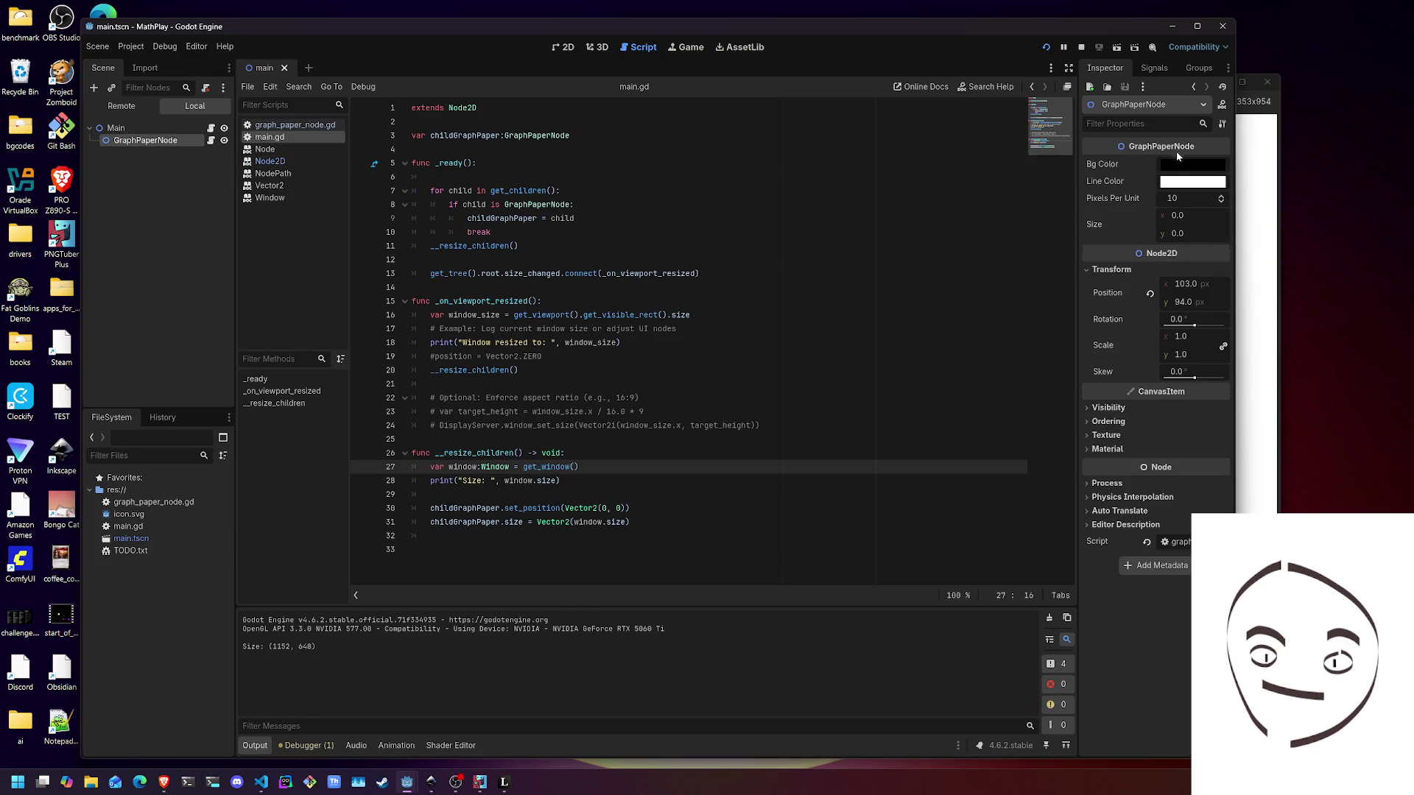
{"action": "key", "text": "F5"}
{"action": "mouse_move", "coordinate": [832, 89]}
{"action": "left_mouse_down"}
{"action": "mouse_move", "coordinate": [948, 302]}
{"action": "mouse_move", "coordinate": [742, 95]}
{"action": "left_mouse_up"}
{"action": "left_click", "coordinate": [414, 314]}
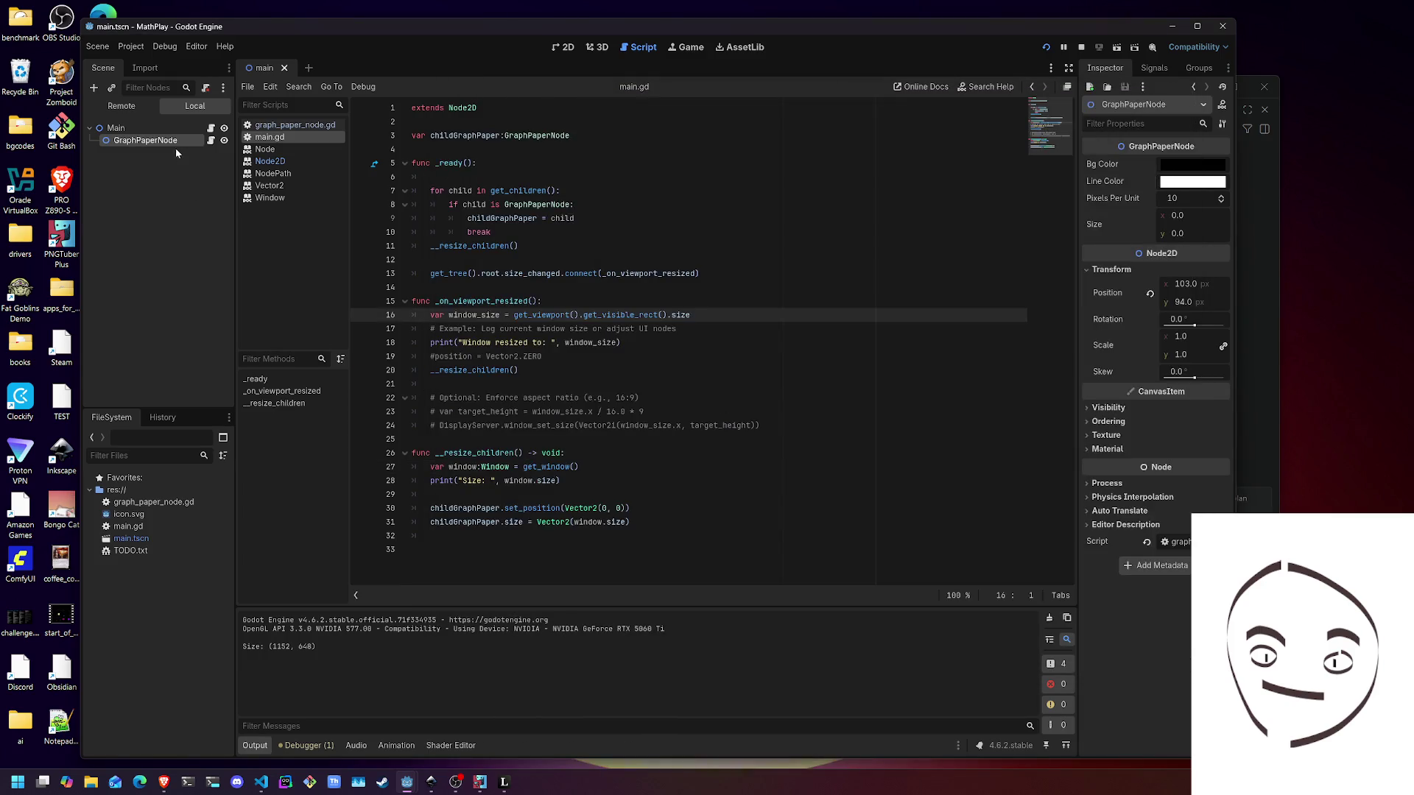
Open graph_paper_node.gd for GraphPaperNode, leaving the node's name unchanged
{"action": "double_click", "coordinate": [147, 140]}
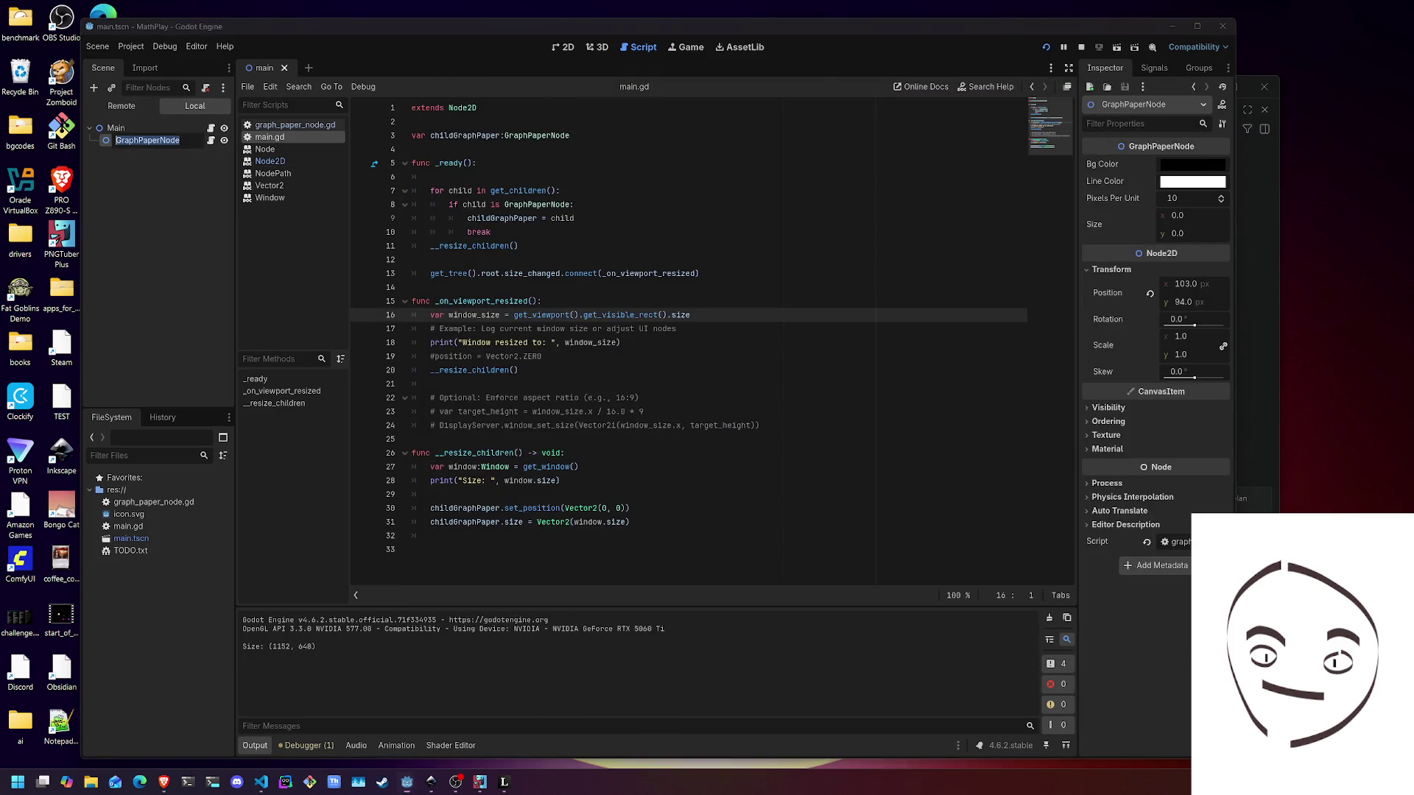
{"action": "key", "text": "Escape"}
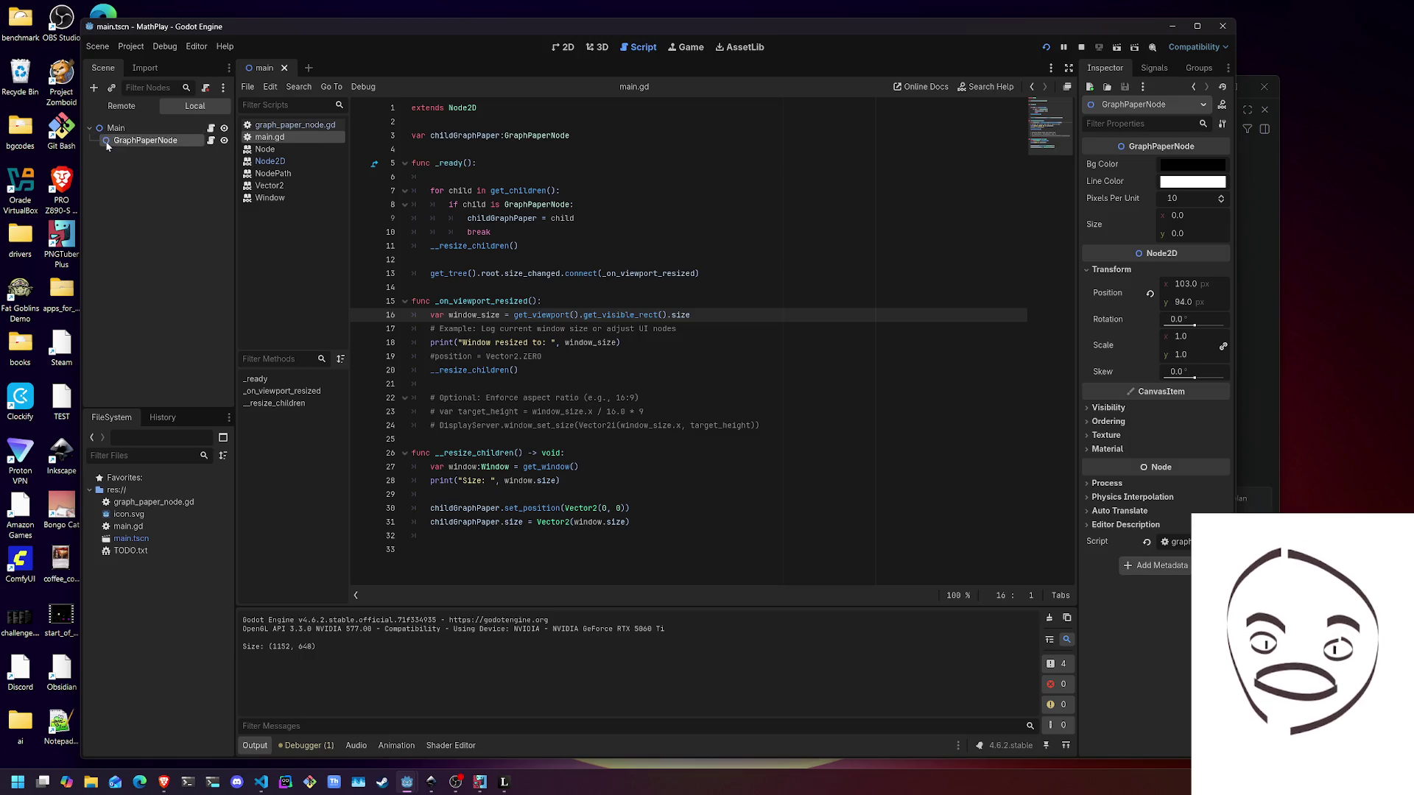
{"action": "left_click", "coordinate": [210, 140]}
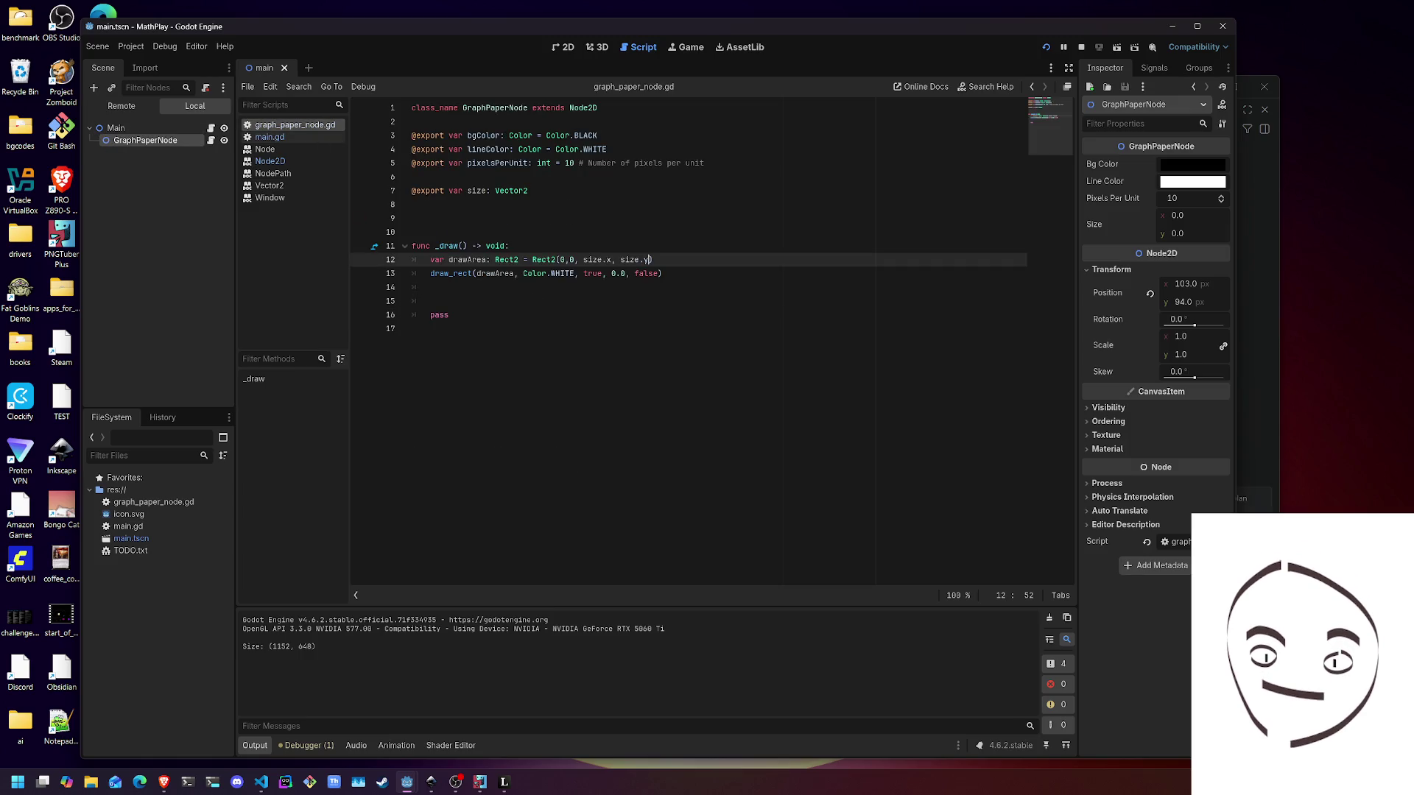
Replace Color.WHITE with bgColor as the draw_rect fill colour and save the script
{"action": "double_click", "coordinate": [563, 273]}
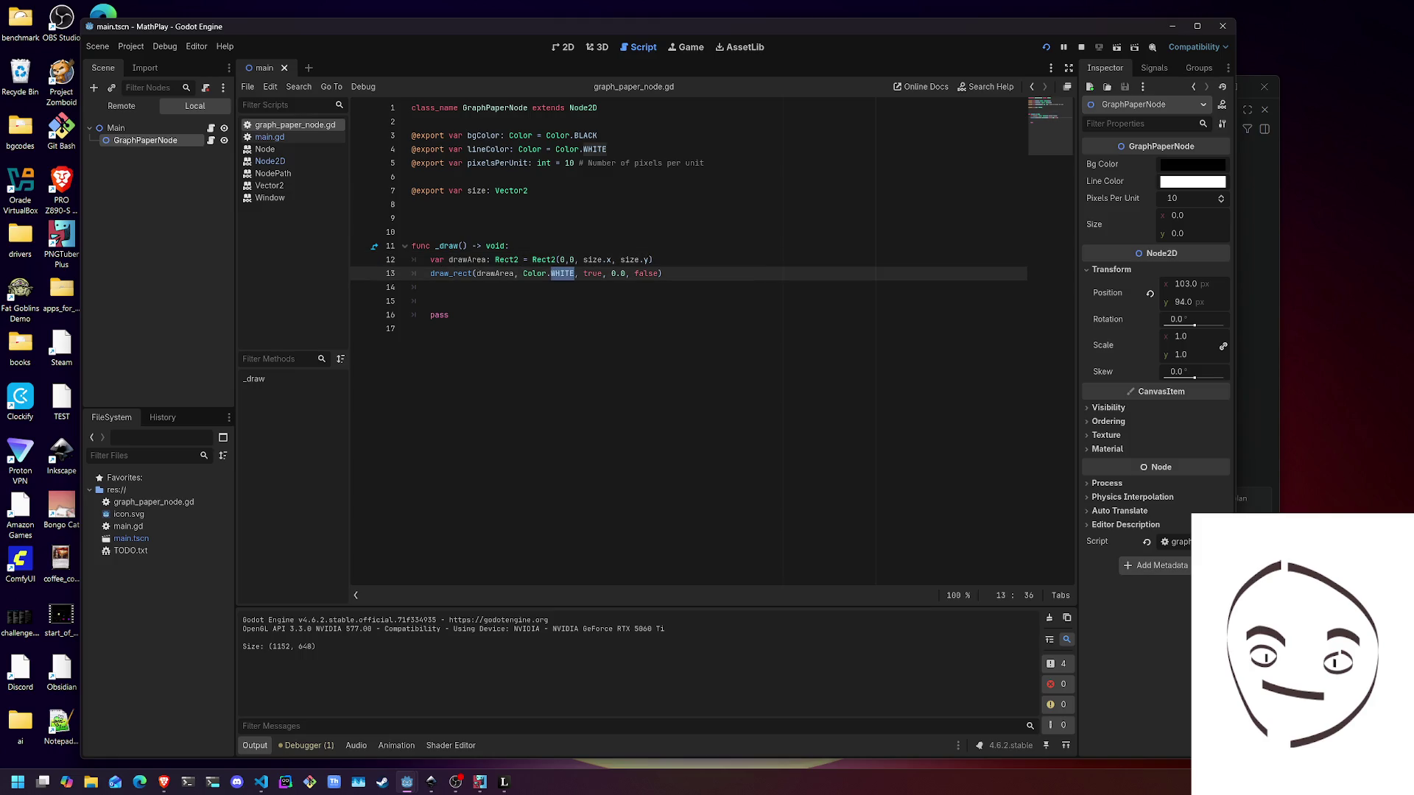
{"action": "key", "text": "BackSpace"}
{"action": "key", "text": "BackSpace"}
{"action": "key", "text": "BackSpace"}
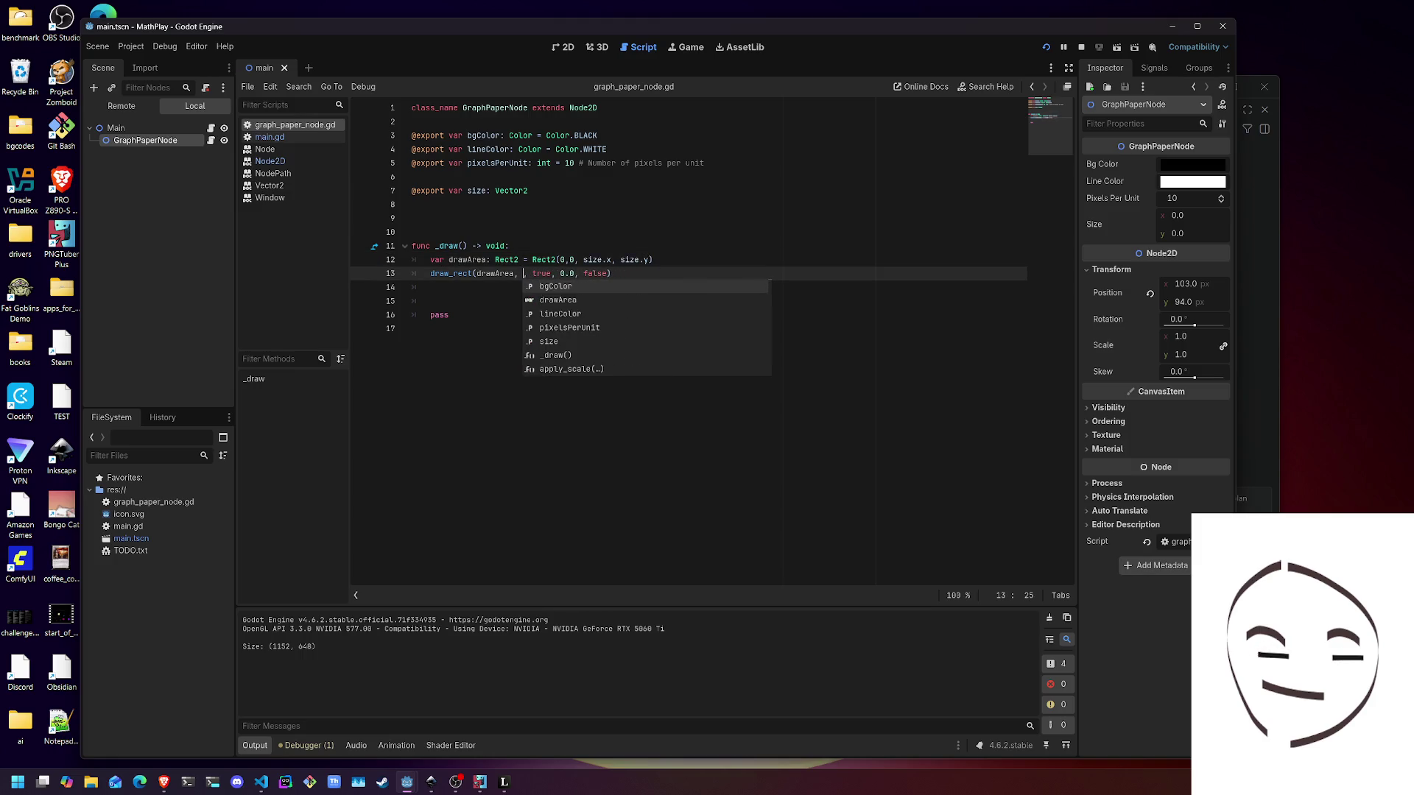
{"action": "type", "text": "bg"}
{"action": "key", "text": "Return"}
{"action": "key", "text": "ctrl+s"}
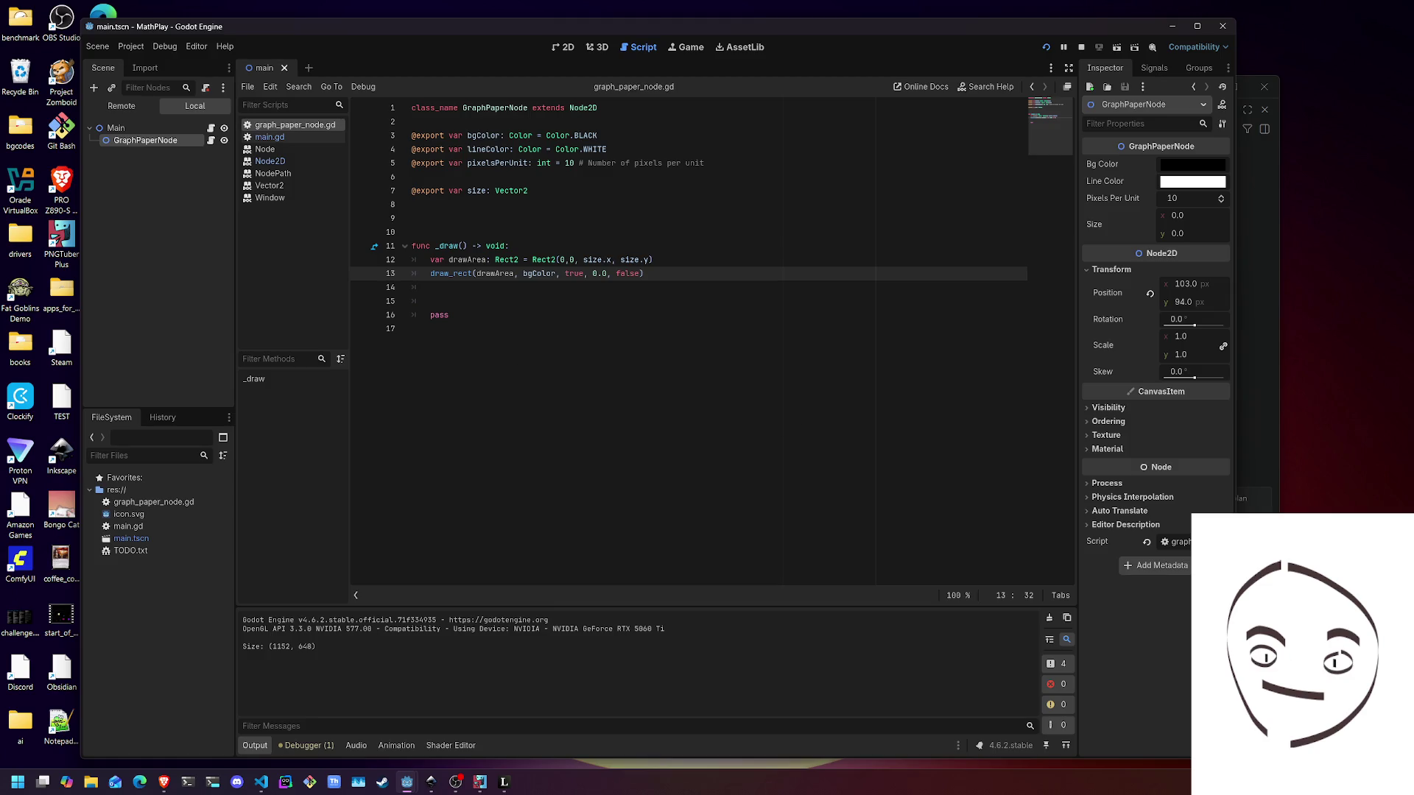
Add a blank line below the draw_rect call, remove the stray line above it, and save
{"action": "key", "text": "Return"}
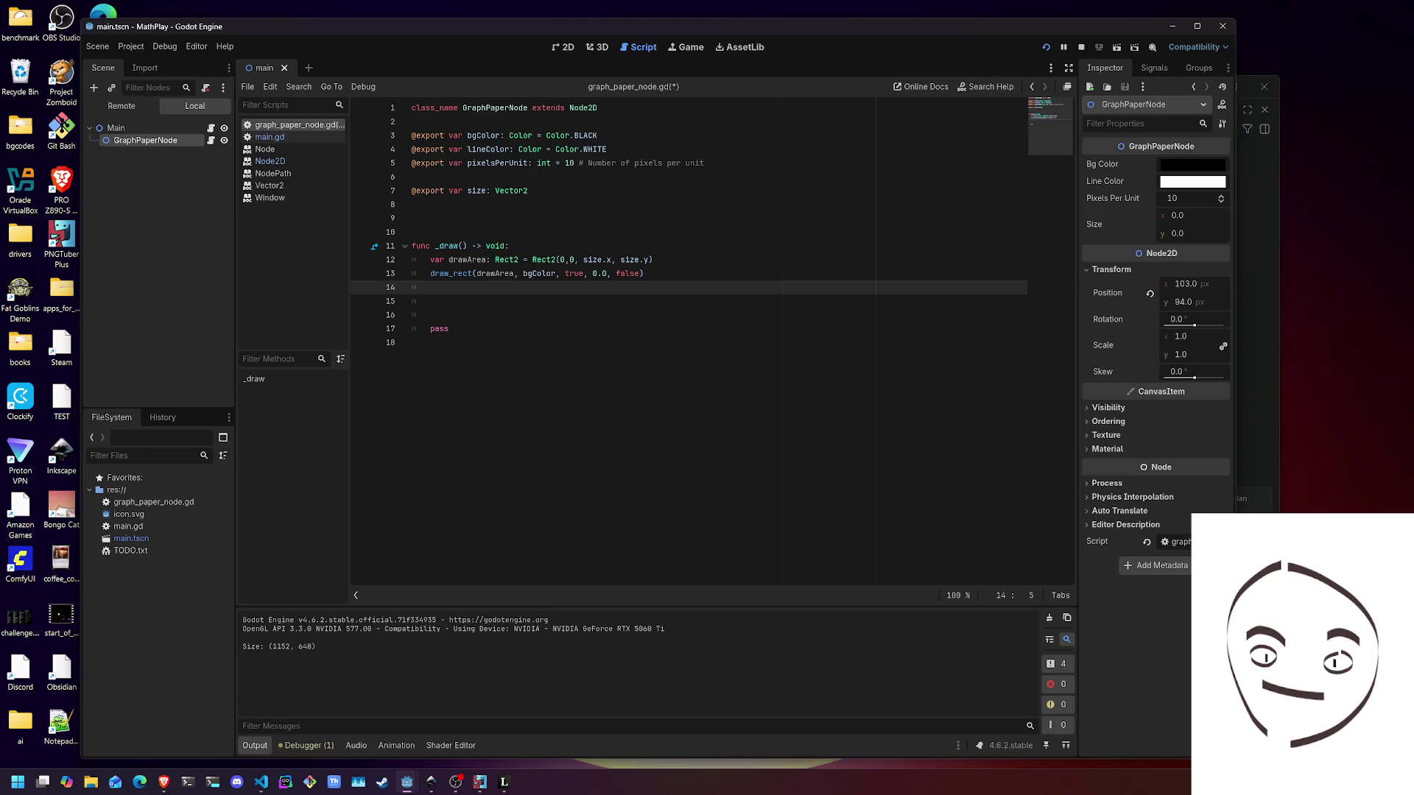
{"action": "key", "text": "Up"}
{"action": "key", "text": "Return"}
{"action": "key", "text": "ctrl+s"}
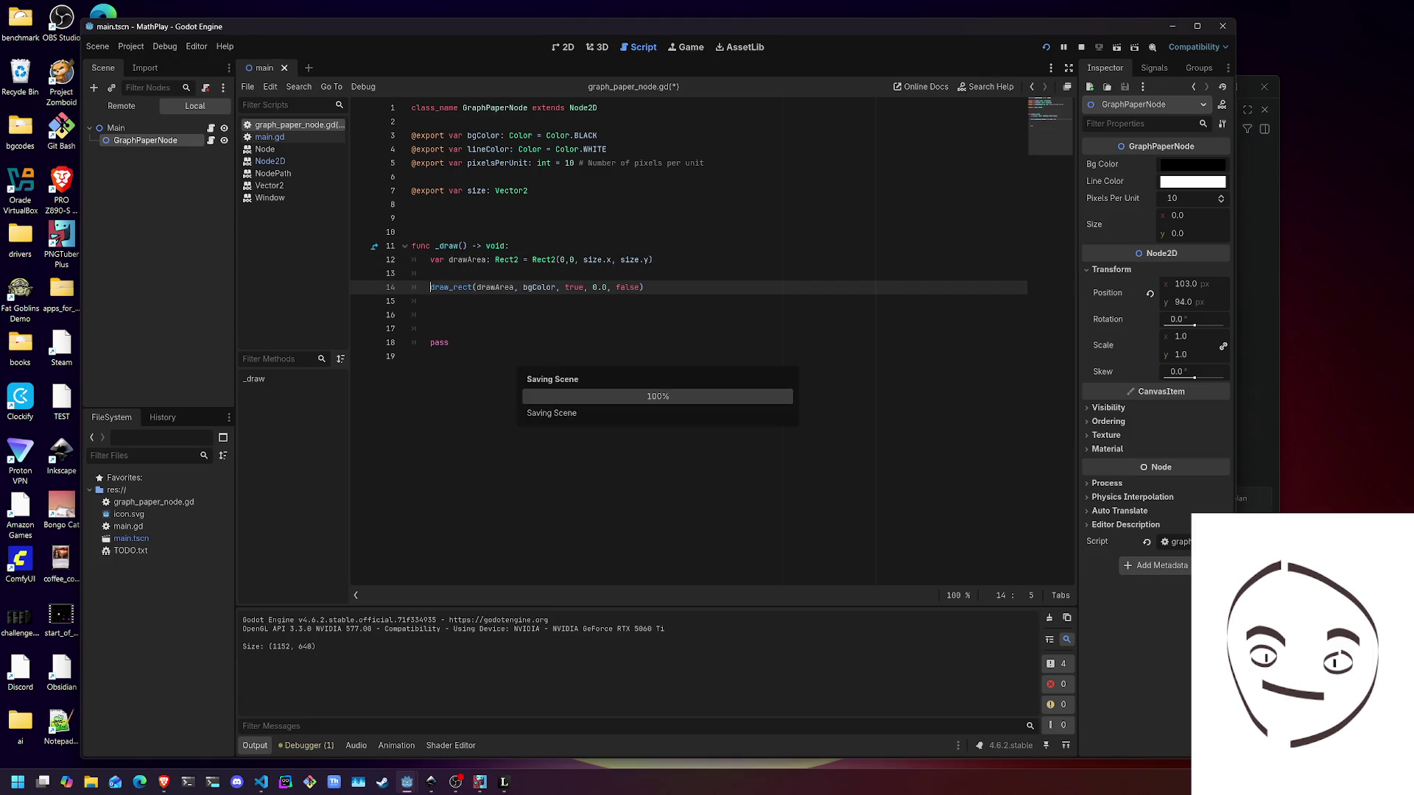
{"action": "key", "text": "BackSpace"}
{"action": "key", "text": "BackSpace"}
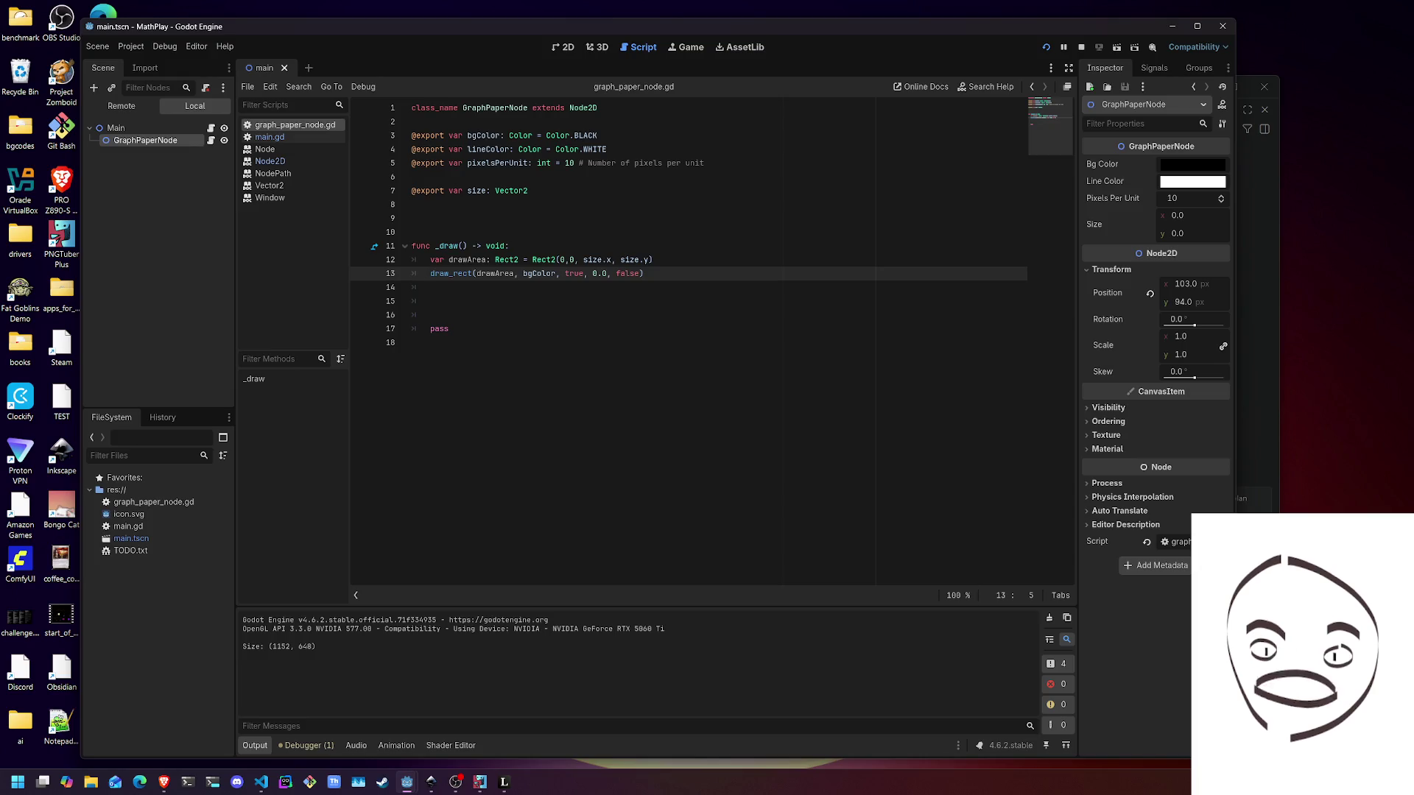
{"action": "key", "text": "Down"}
{"action": "key", "text": "Down"}
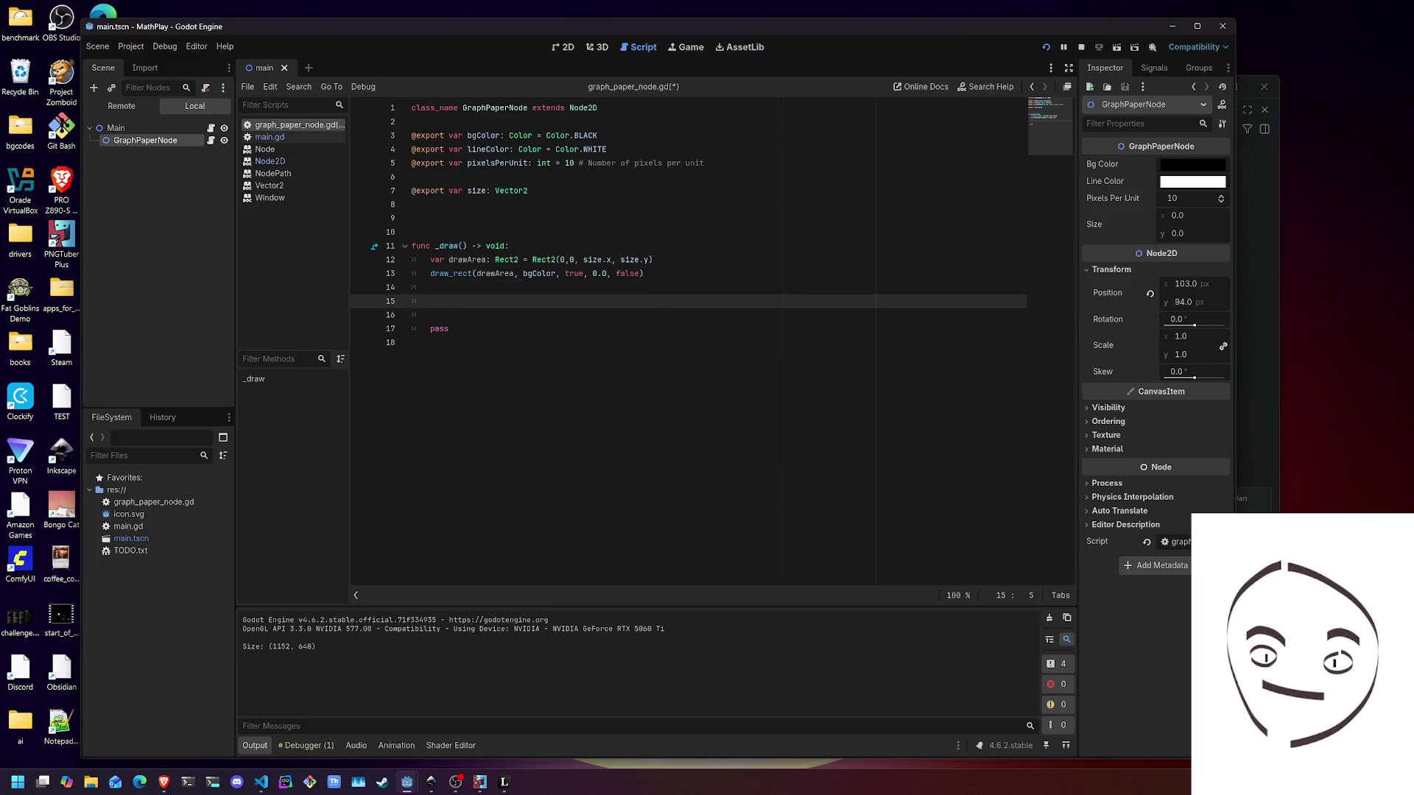
{"action": "key", "text": "Up"}
{"action": "key", "text": "Up"}
{"action": "key", "text": "Down"}
{"action": "key", "text": "Down"}
{"action": "key", "text": "Down"}
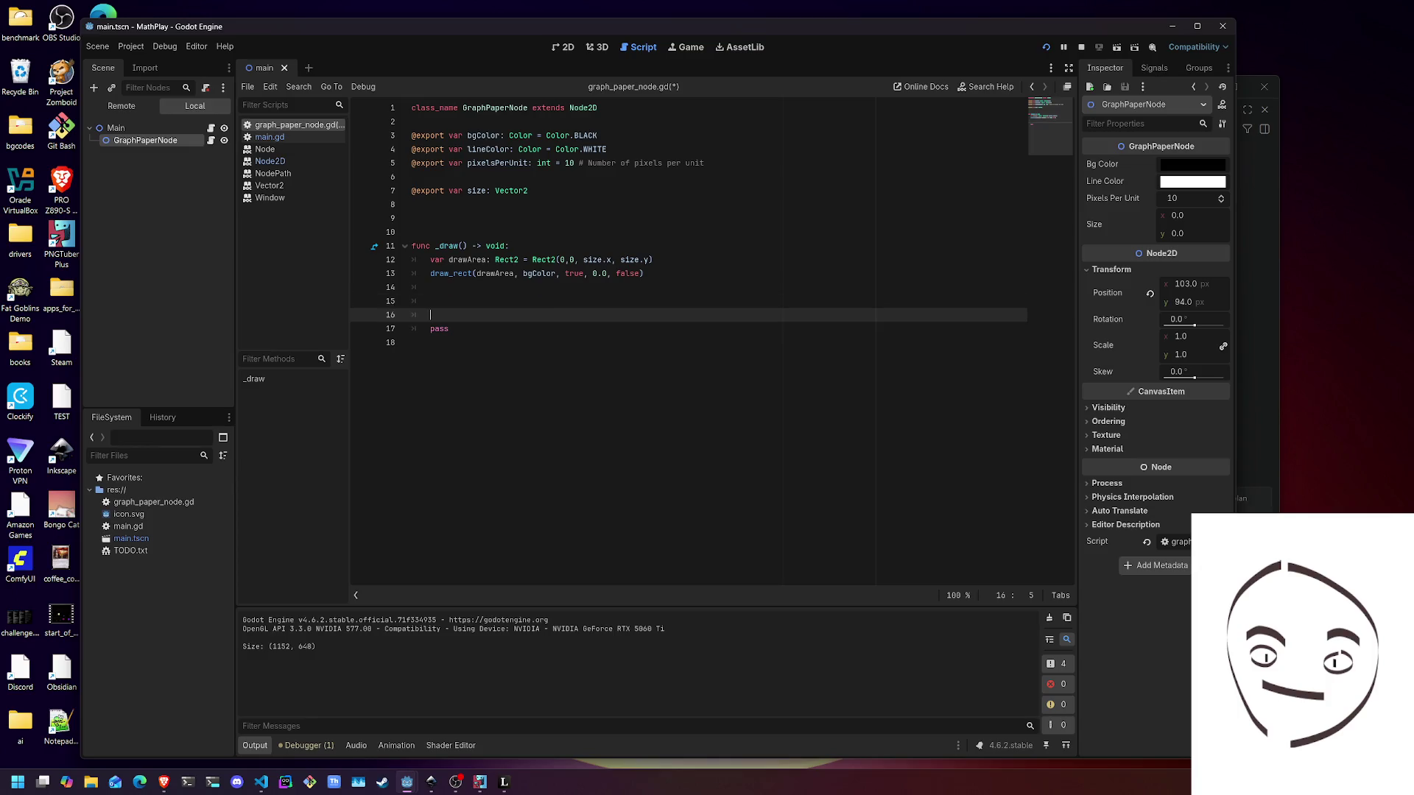
{"action": "key", "text": "Up"}
{"action": "key", "text": "Up"}
On a new indented line 15, insert a draw_multiline() call from the autocomplete suggestions
{"action": "key", "text": "Return"}
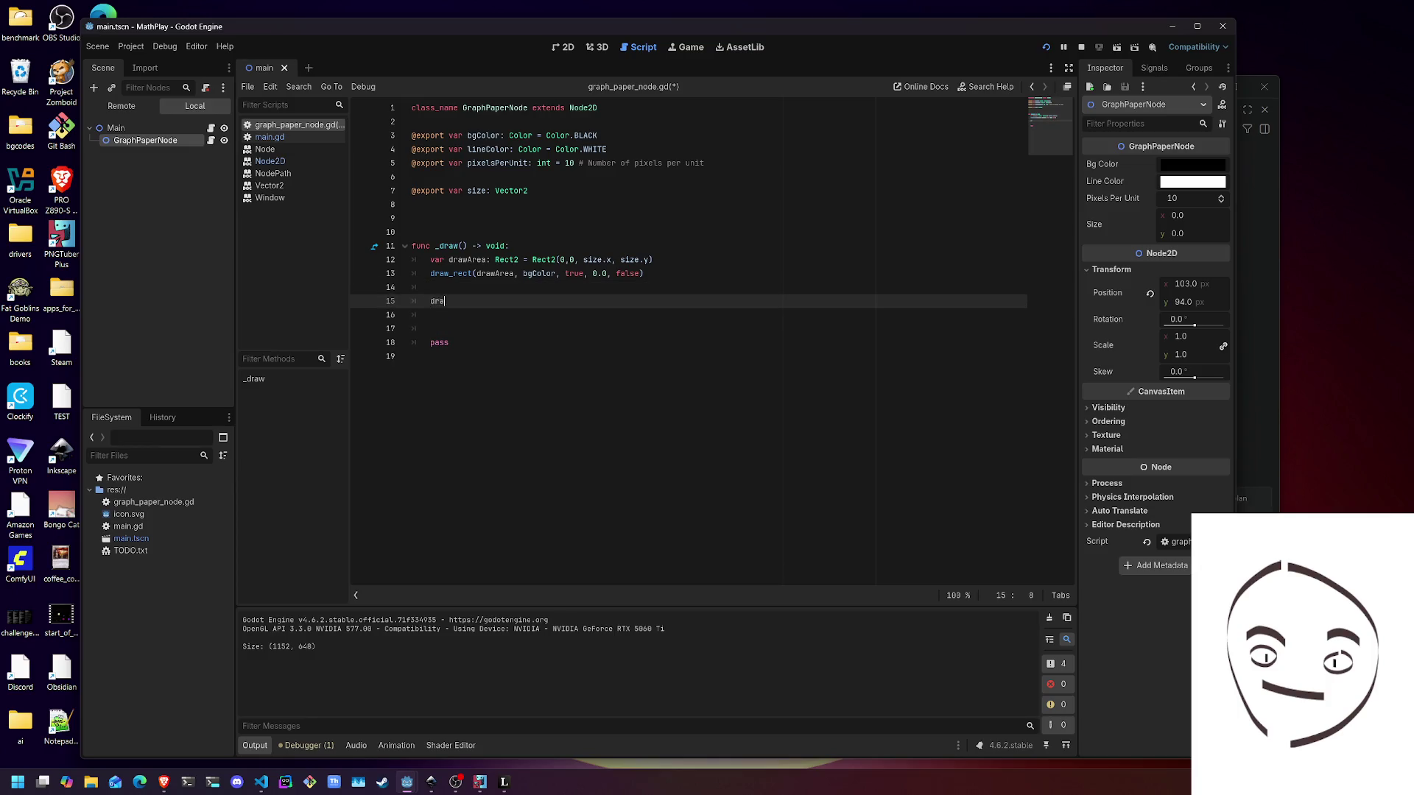
{"action": "type", "text": "w_"}
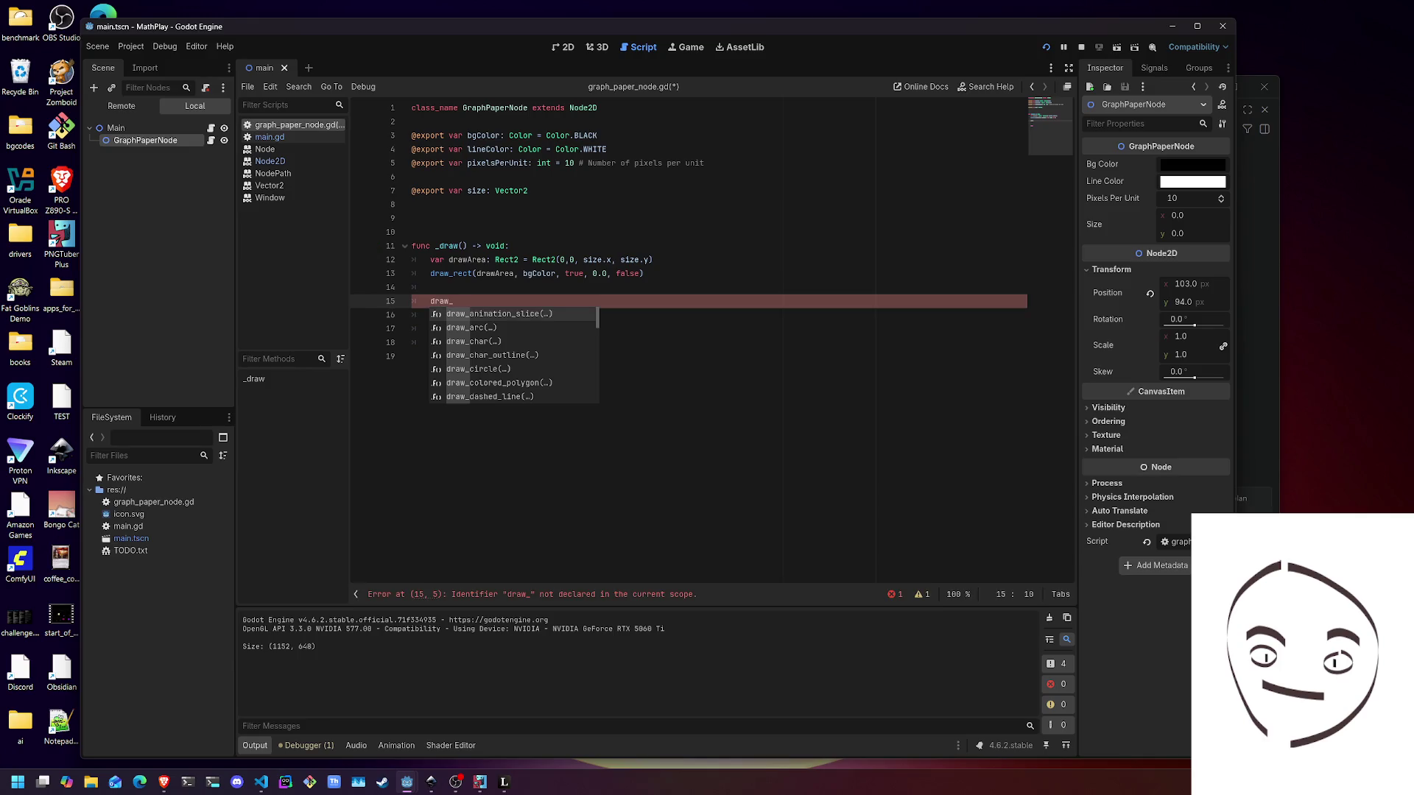
{"action": "key", "text": "BackSpace"}
{"action": "key", "text": "BackSpace"}
{"action": "key", "text": "BackSpace"}
{"action": "type", "text": "_line"}
{"action": "key", "text": "BackSpace"}
{"action": "key", "text": "BackSpace"}
{"action": "key", "text": "BackSpace"}
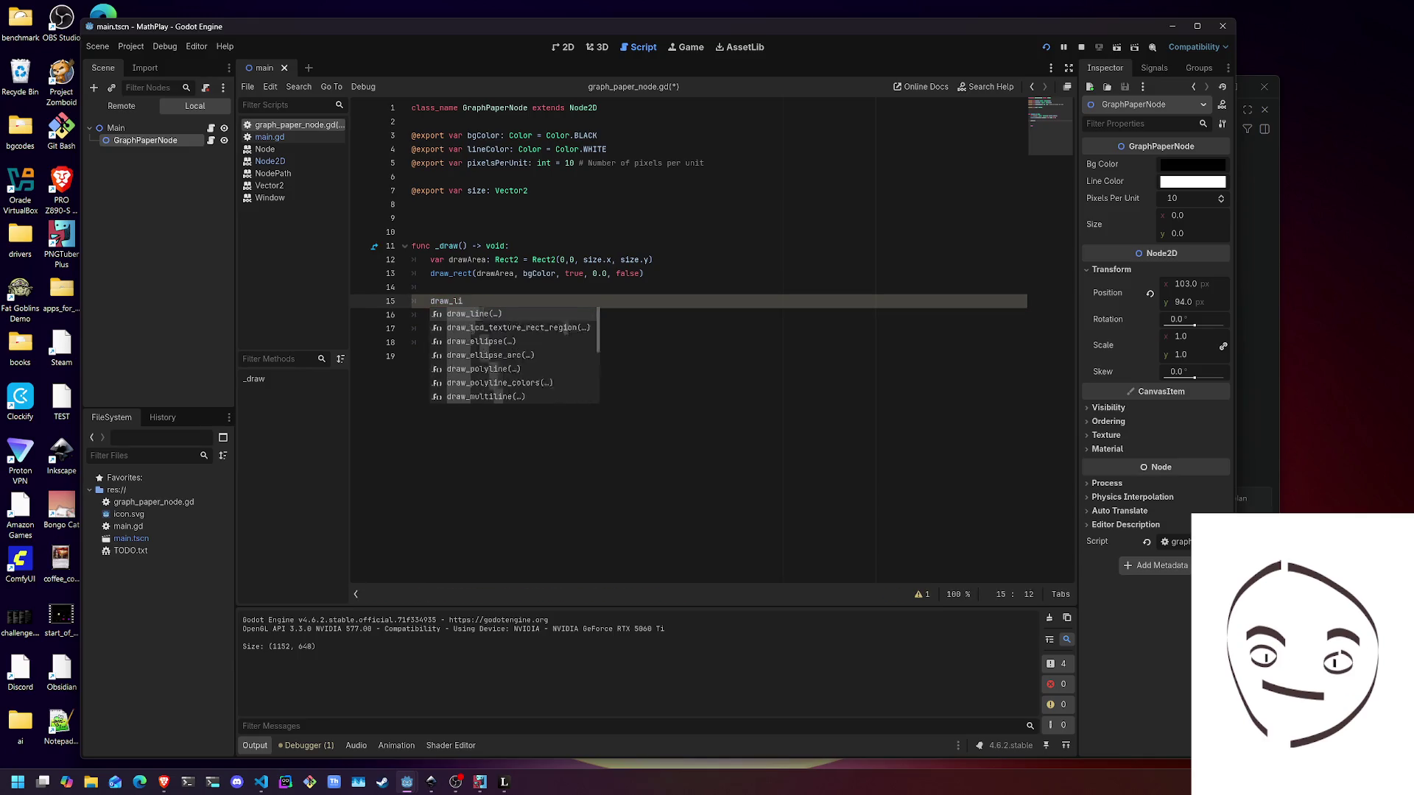
{"action": "type", "text": "aw"}
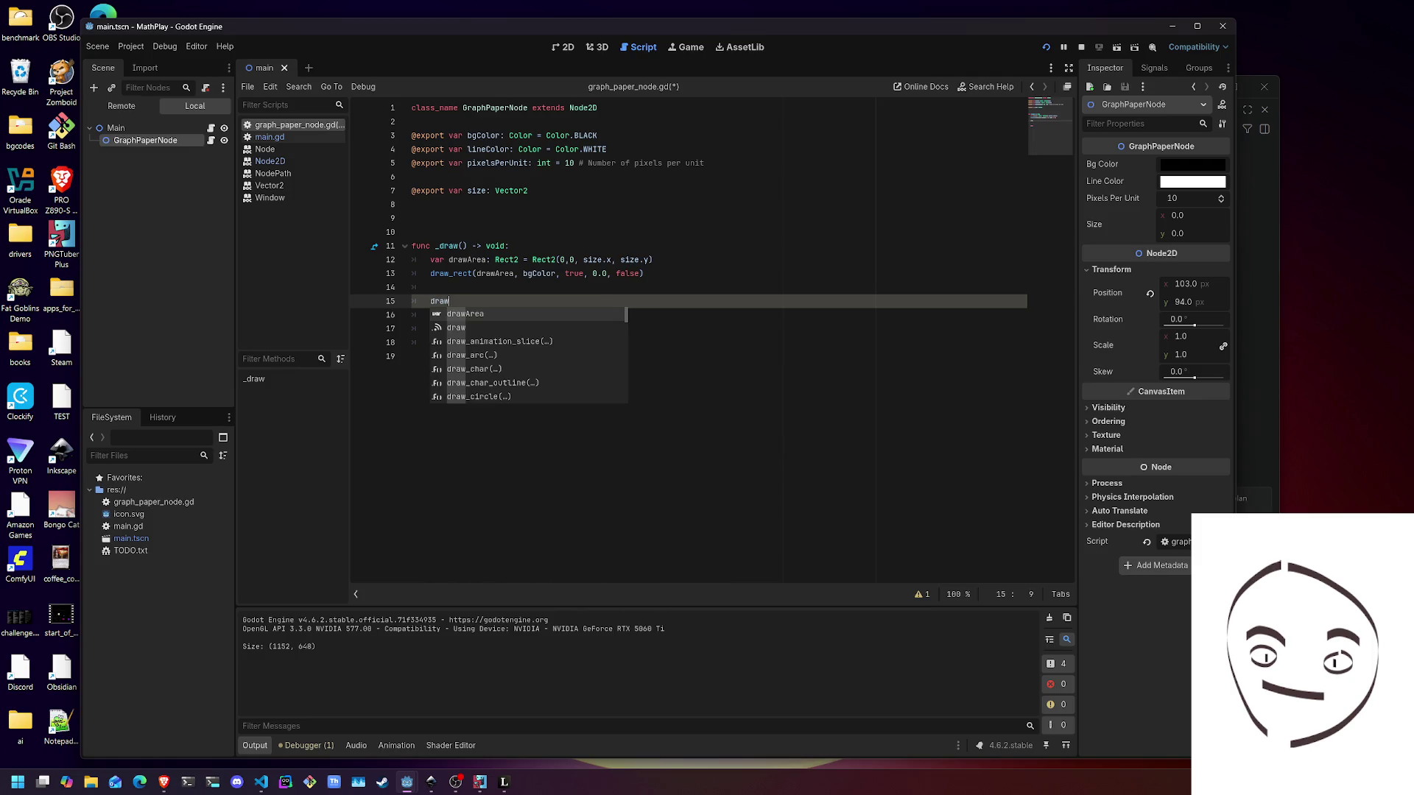
{"action": "type", "text": "_line"}
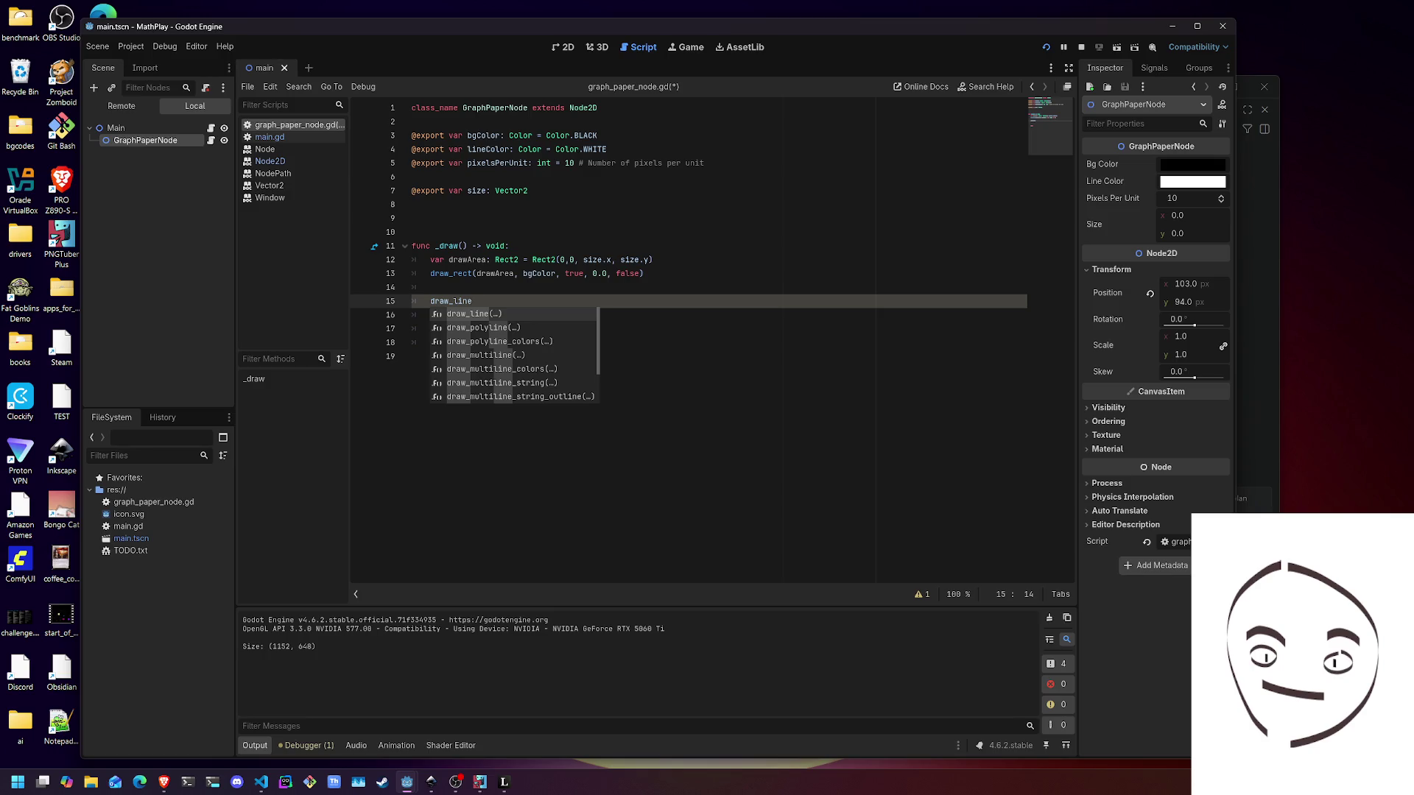
{"action": "key", "text": "Down"}
{"action": "key", "text": "Down"}
{"action": "key", "text": "Down"}
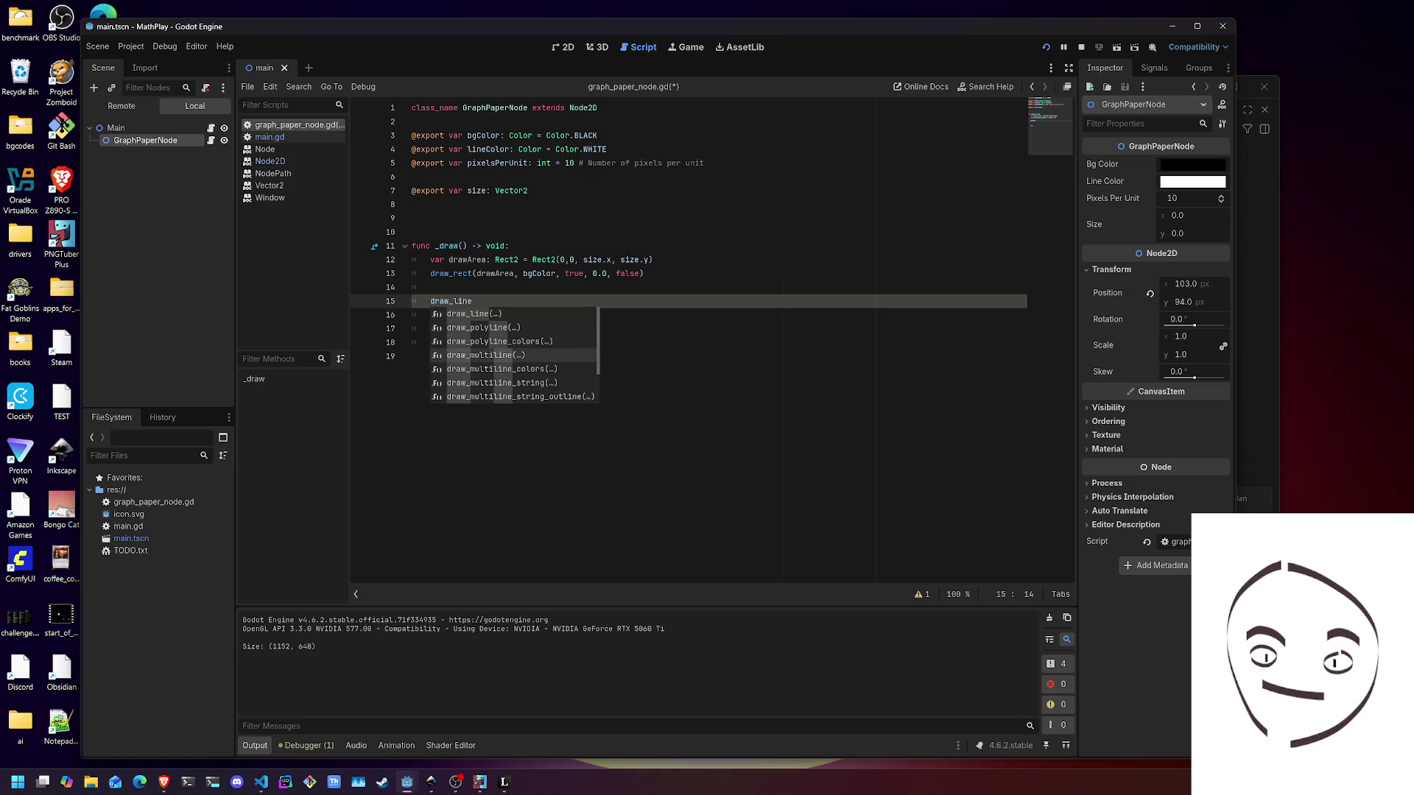
{"action": "key", "text": "Down"}
{"action": "key", "text": "Down"}
{"action": "key", "text": "Down"}
{"action": "key", "text": "Up"}
{"action": "key", "text": "Up"}
{"action": "key", "text": "Up"}
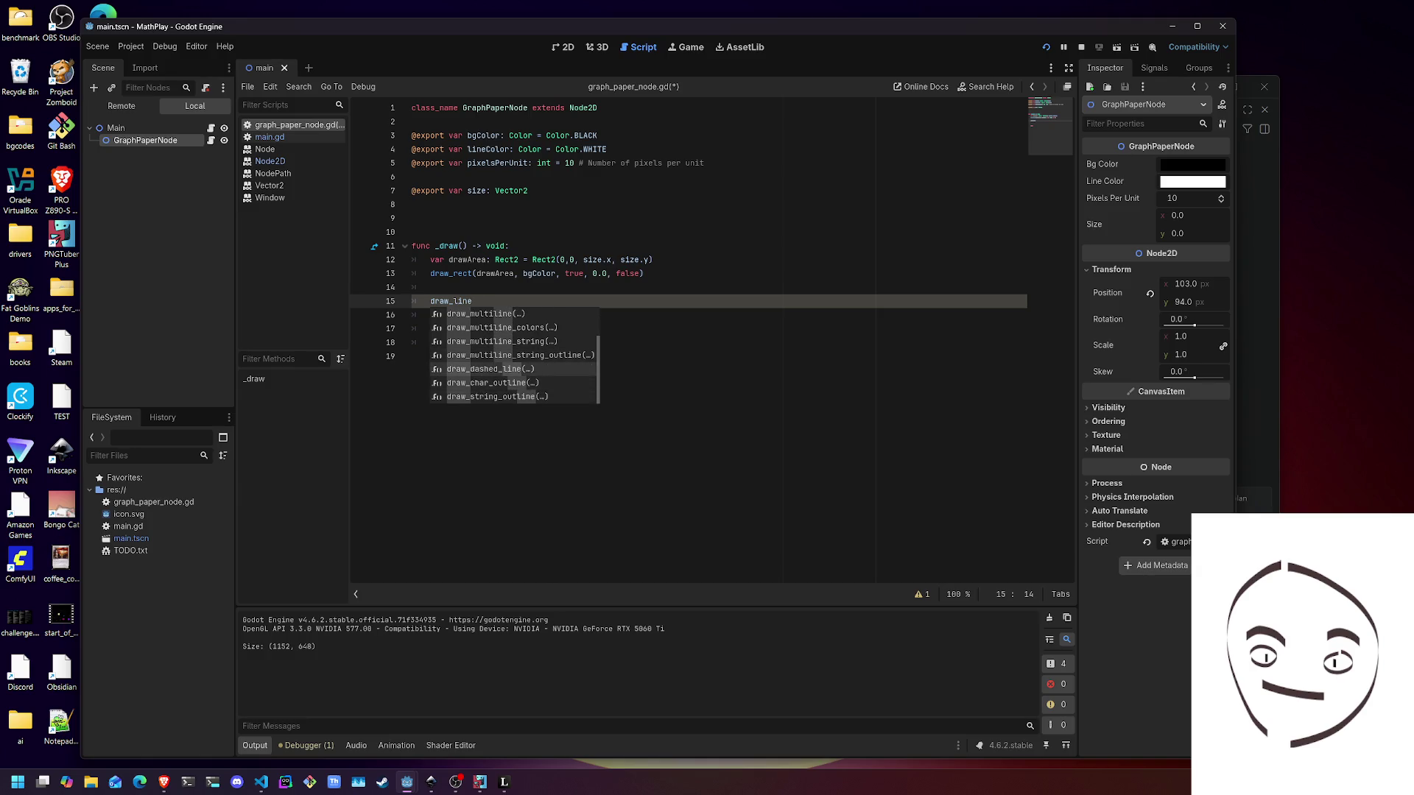
{"action": "key", "text": "Down"}
{"action": "key", "text": "Down"}
{"action": "key", "text": "Down"}
{"action": "key", "text": "Down"}
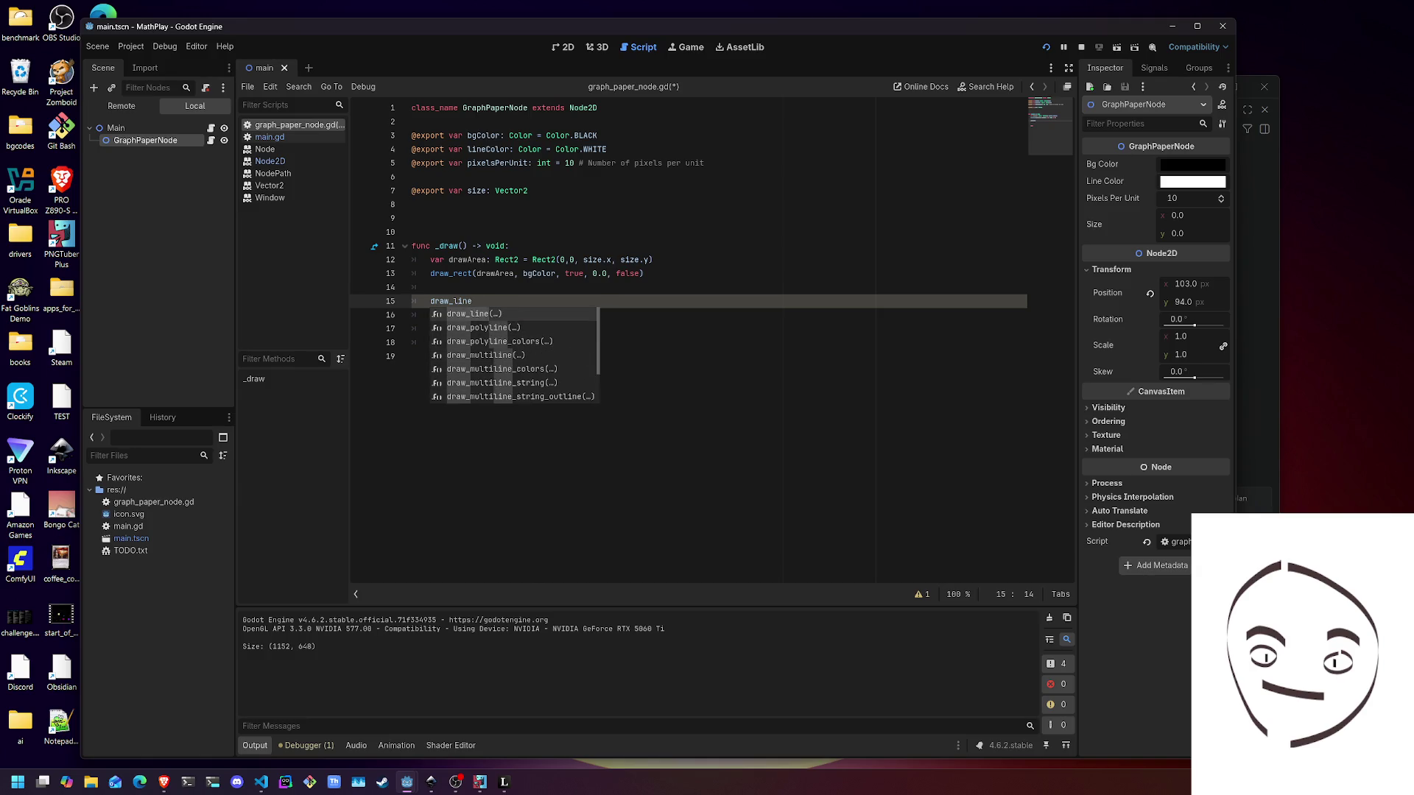
{"action": "key", "text": "Up"}
{"action": "key", "text": "Up"}
{"action": "key", "text": "Up"}
{"action": "key", "text": "Up"}
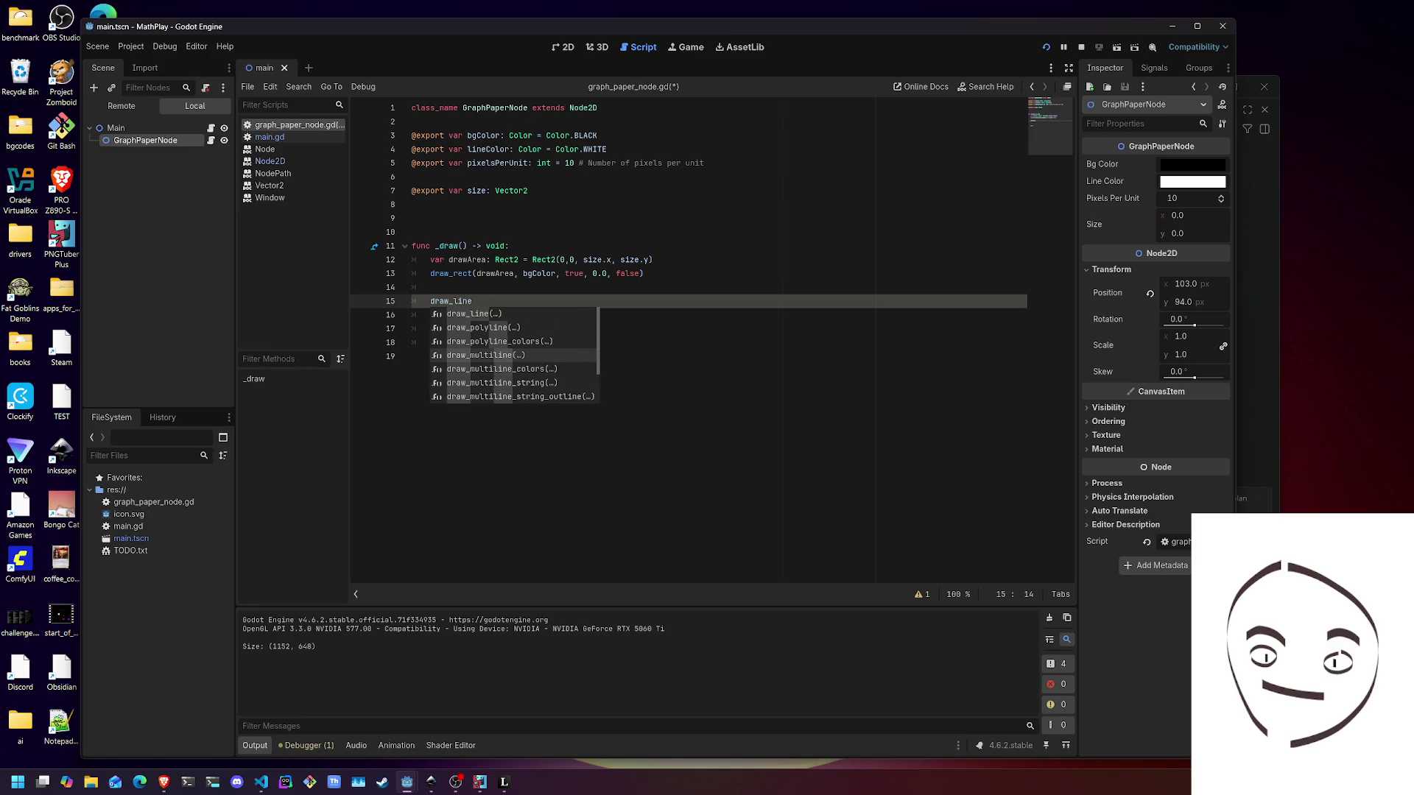
{"action": "key", "text": "Return"}
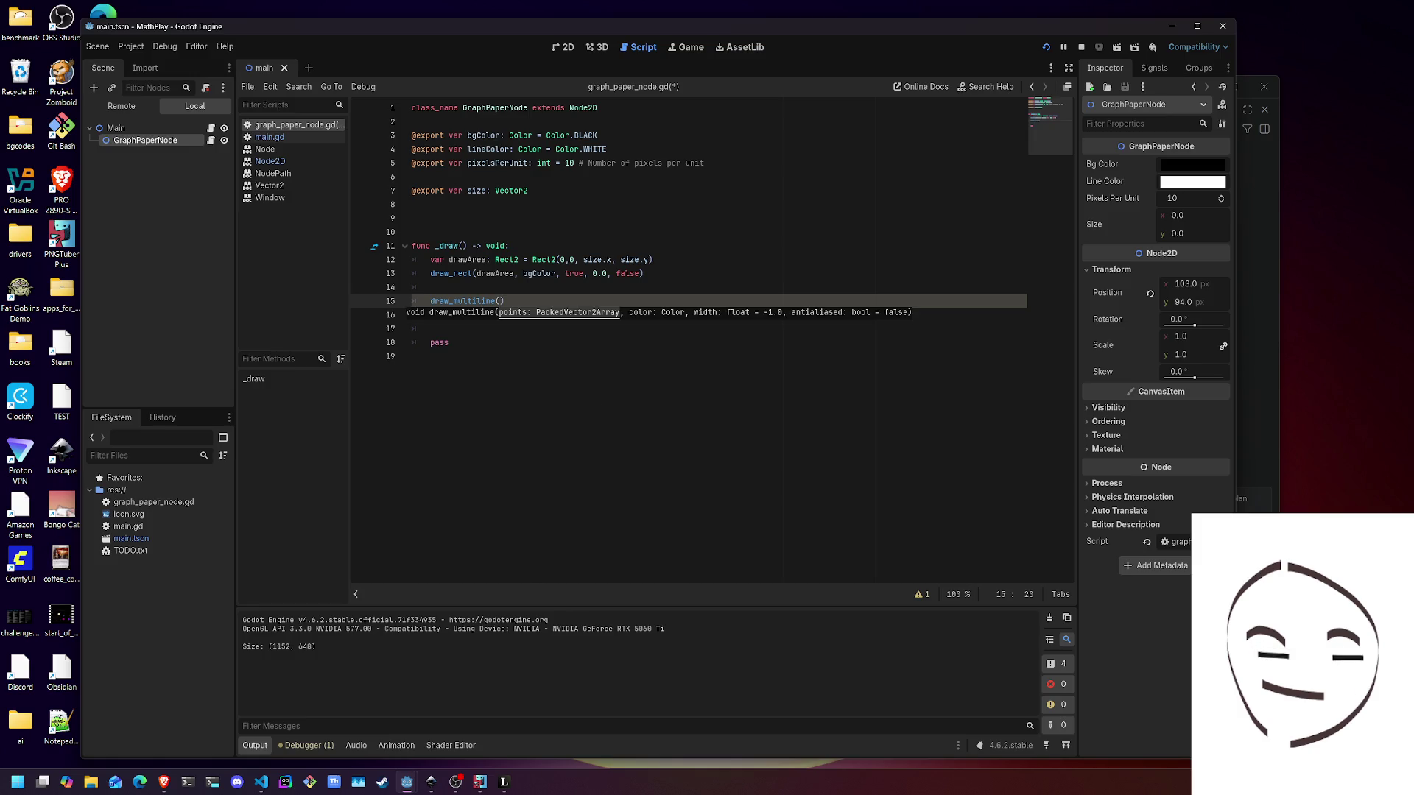
Open the CanvasItem help for draw_multiline to see its points, color, width and antialiased parameters
{"action": "left_click", "coordinate": [471, 302], "text": "ctrl"}
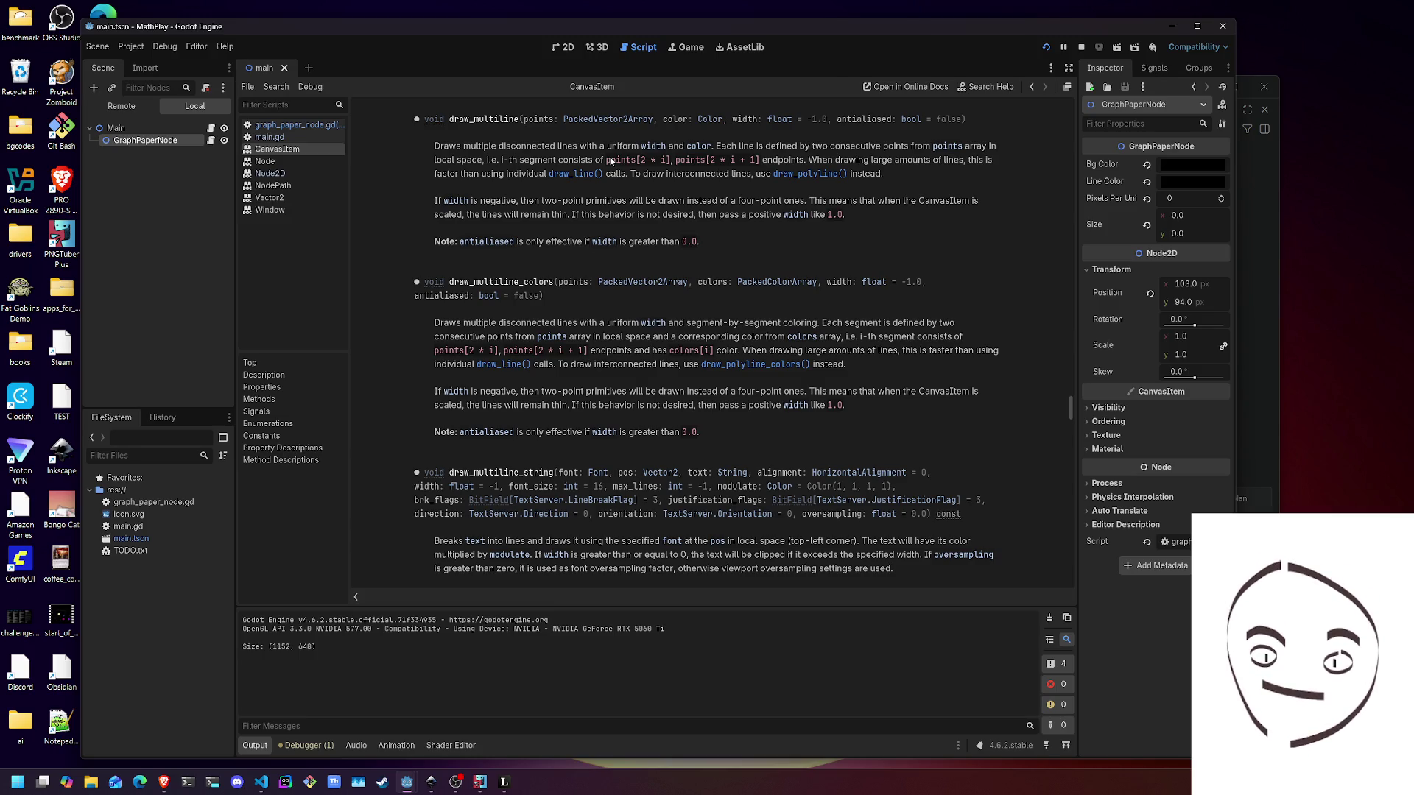
{"action": "left_click", "coordinate": [196, 295]}
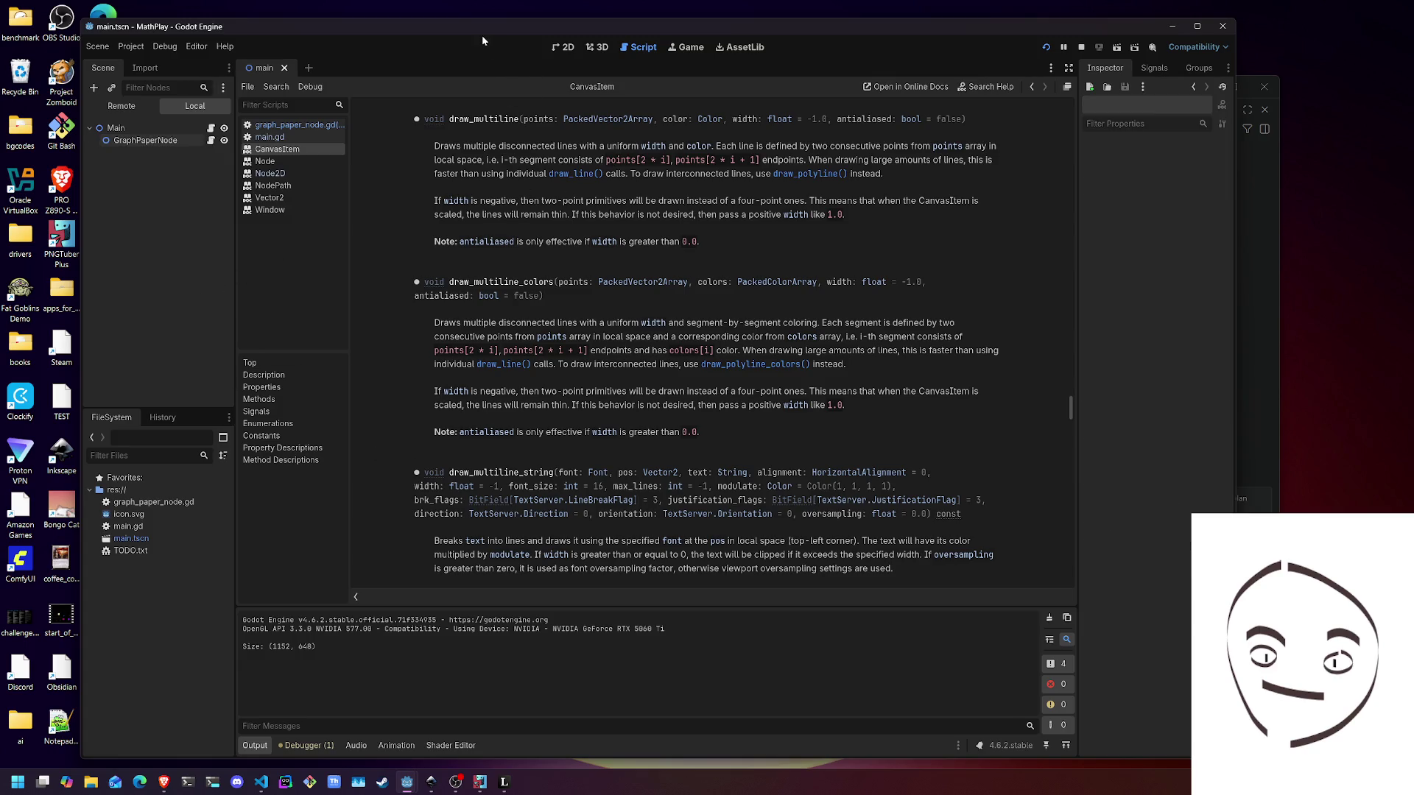
Move the Godot editor aside to show the blank white MathPlay window, then bring OBS and Brave forward
{"action": "mouse_move", "coordinate": [483, 39]}
{"action": "left_mouse_down"}
{"action": "mouse_move", "coordinate": [846, 322]}
{"action": "mouse_move", "coordinate": [773, 107]}
{"action": "mouse_move", "coordinate": [800, 59]}
{"action": "mouse_move", "coordinate": [652, 270]}
{"action": "left_mouse_up"}
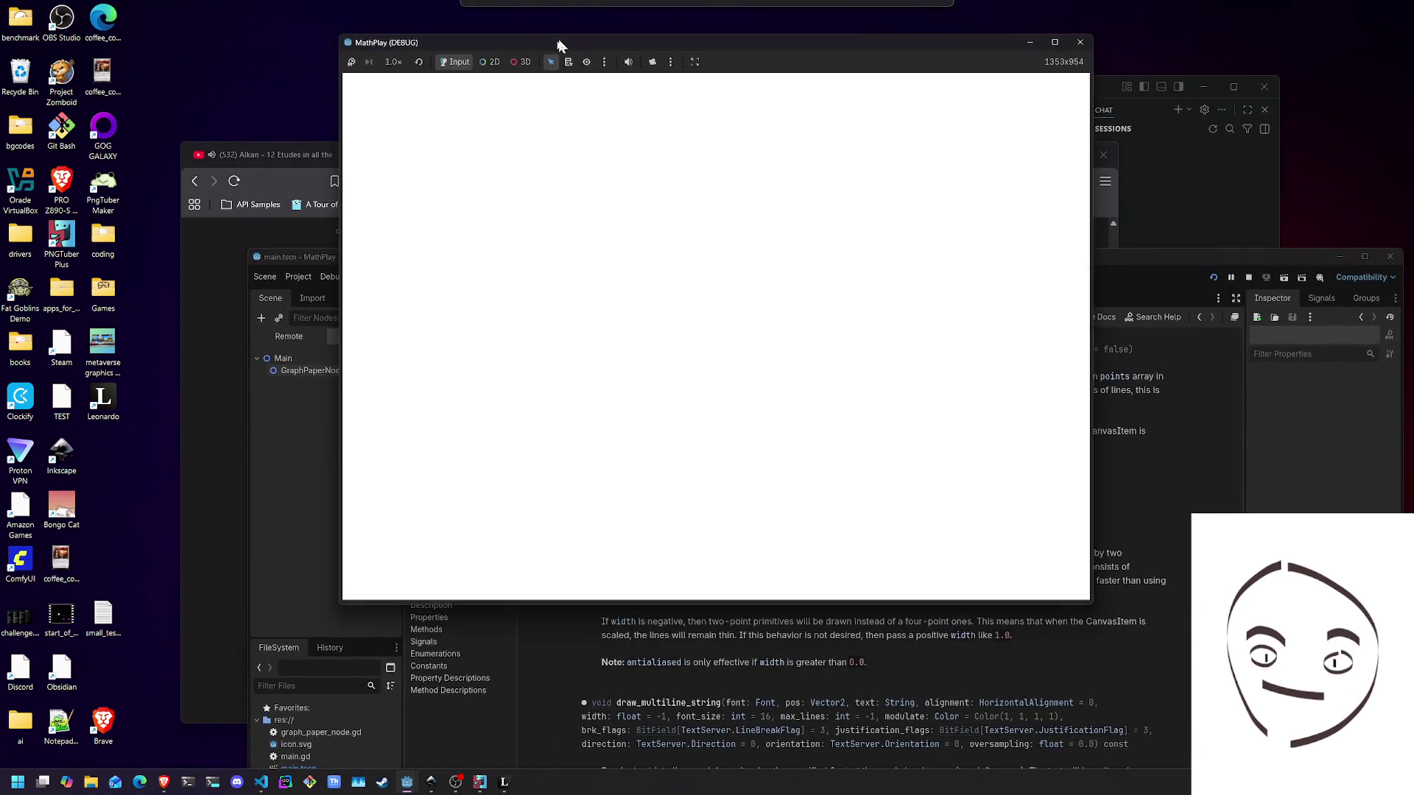
{"action": "left_click_drag", "start_coordinate": [559, 46], "coordinate": [536, 58]}
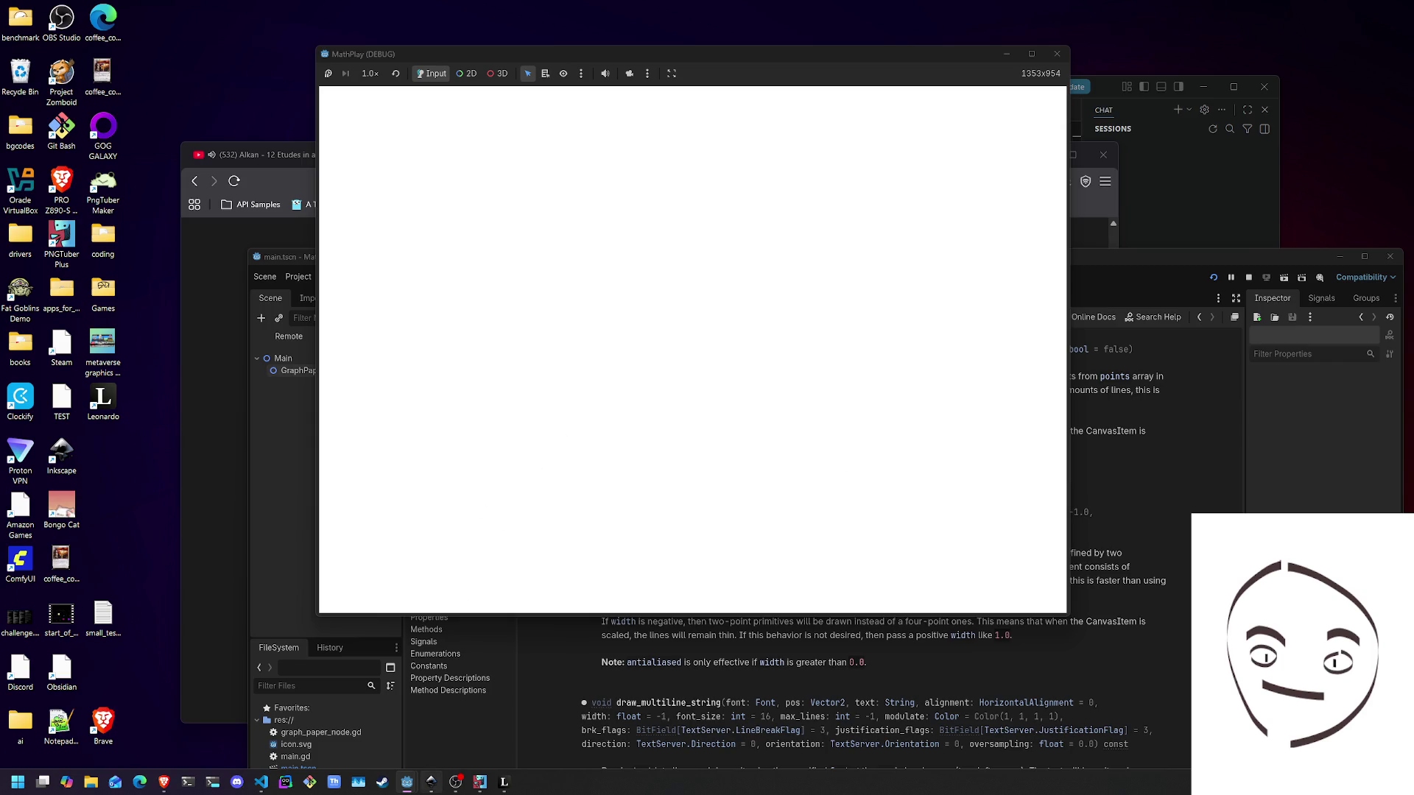
{"action": "mouse_move", "coordinate": [468, 790]}
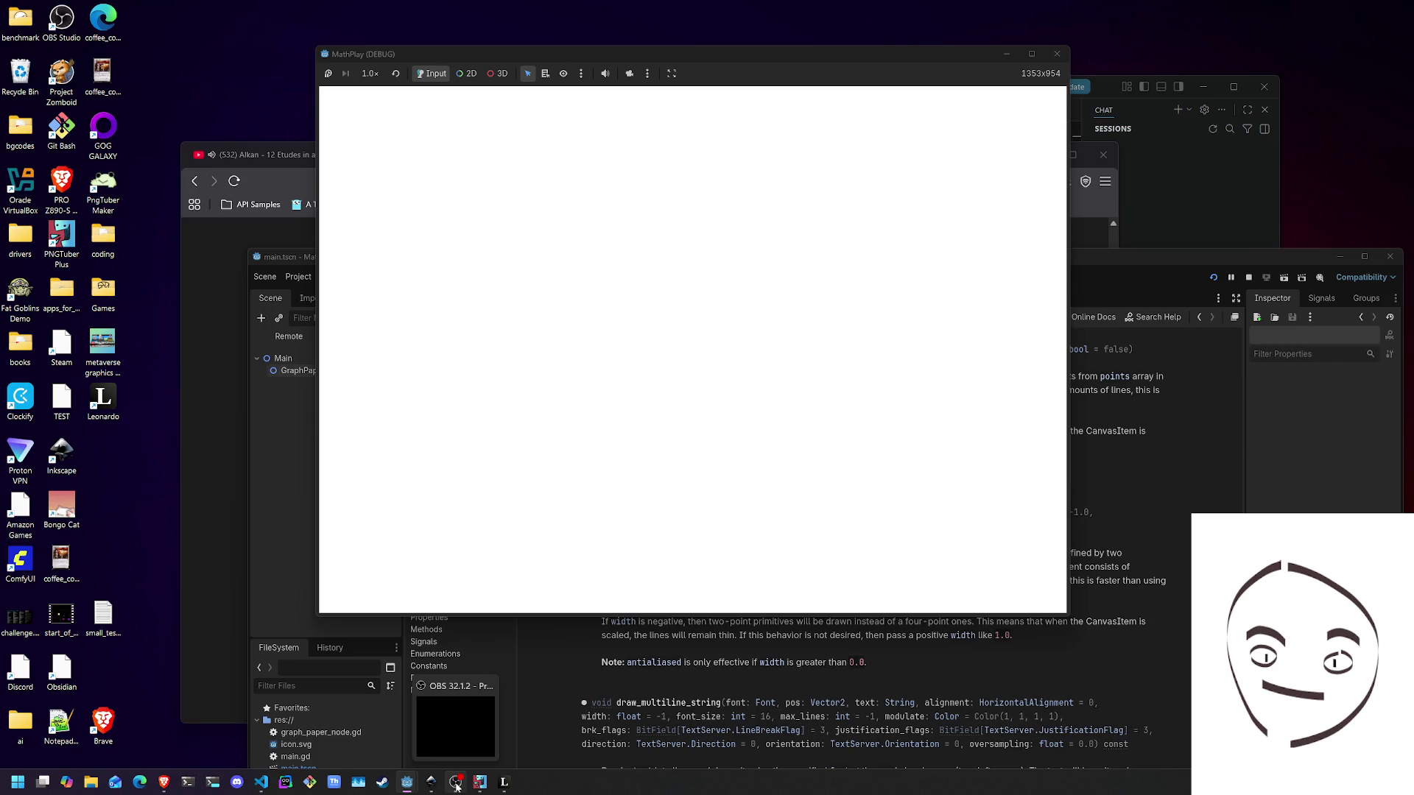
{"action": "left_click", "coordinate": [455, 785]}
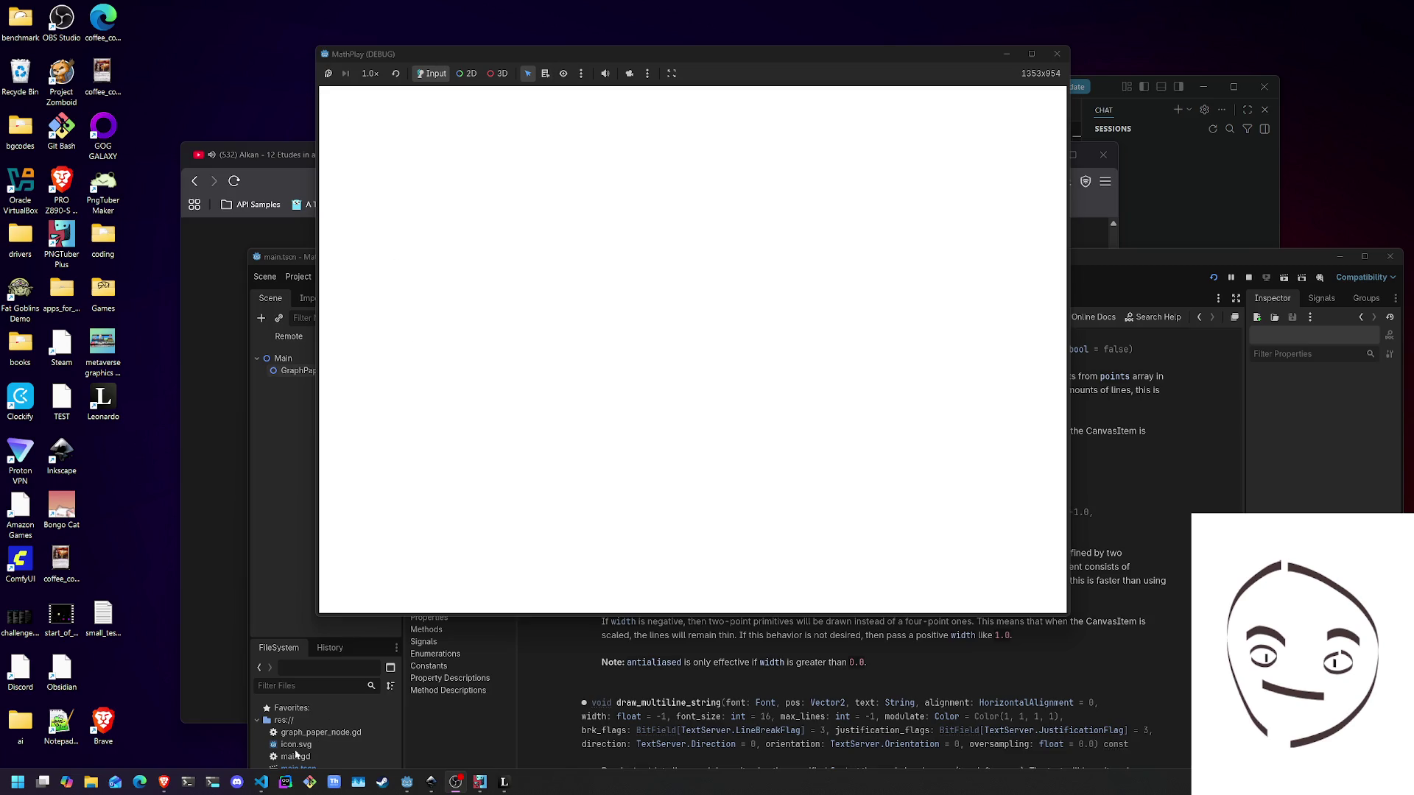
{"action": "left_click", "coordinate": [164, 782]}
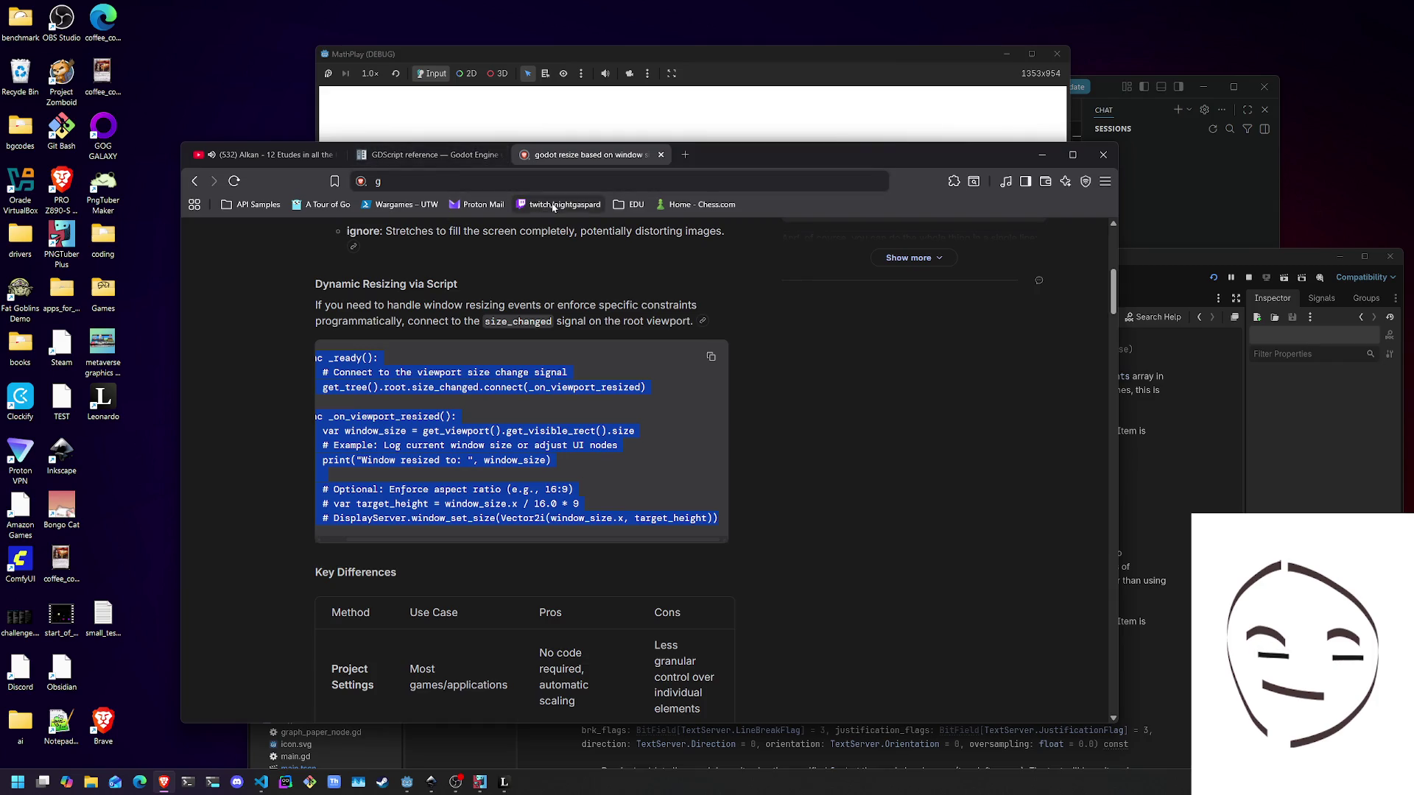
Check the channel's Twitch live stream page, then close the MathPlay (DEBUG) game window
{"action": "left_click", "coordinate": [553, 207]}
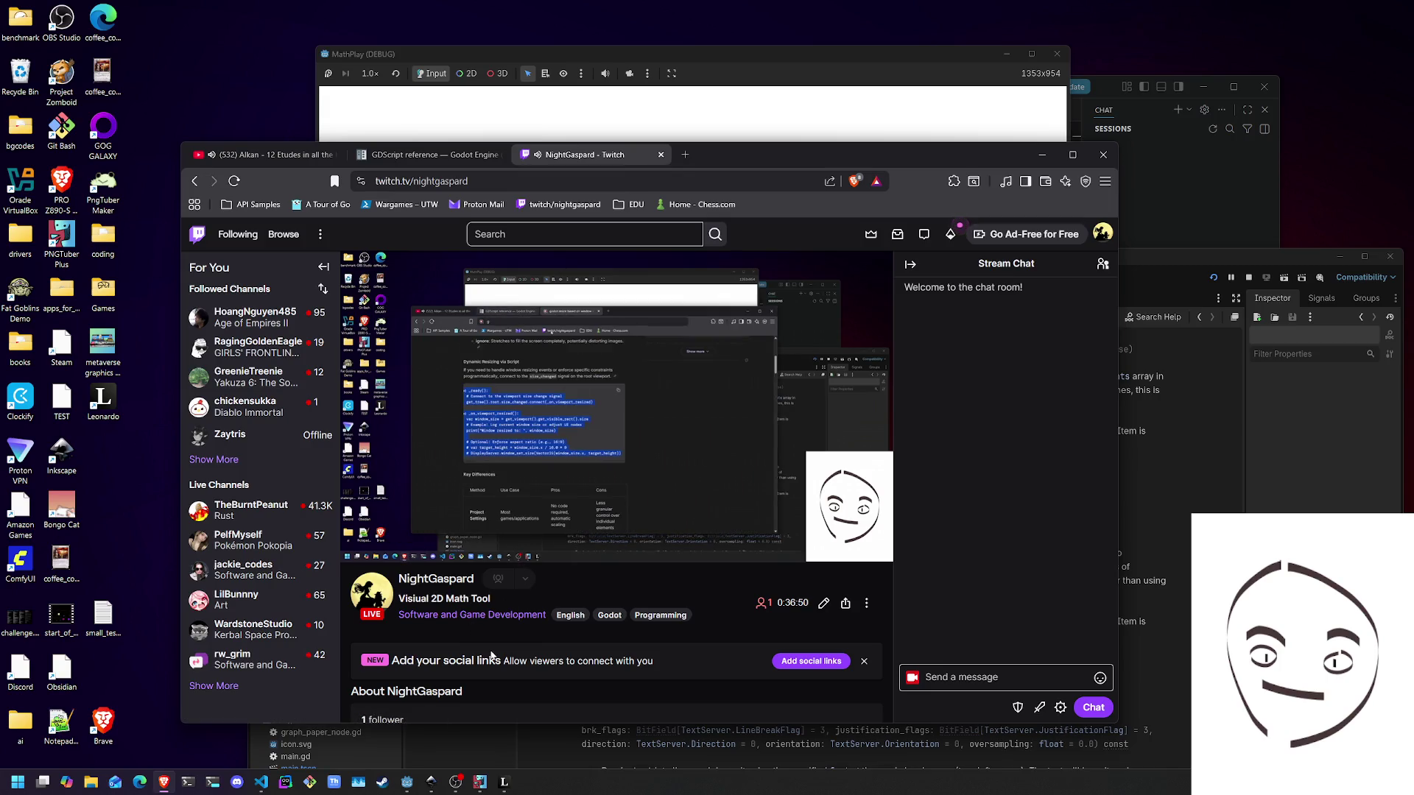
{"action": "scroll", "coordinate": [491, 655], "scroll_direction": "down", "scroll_amount": 3}
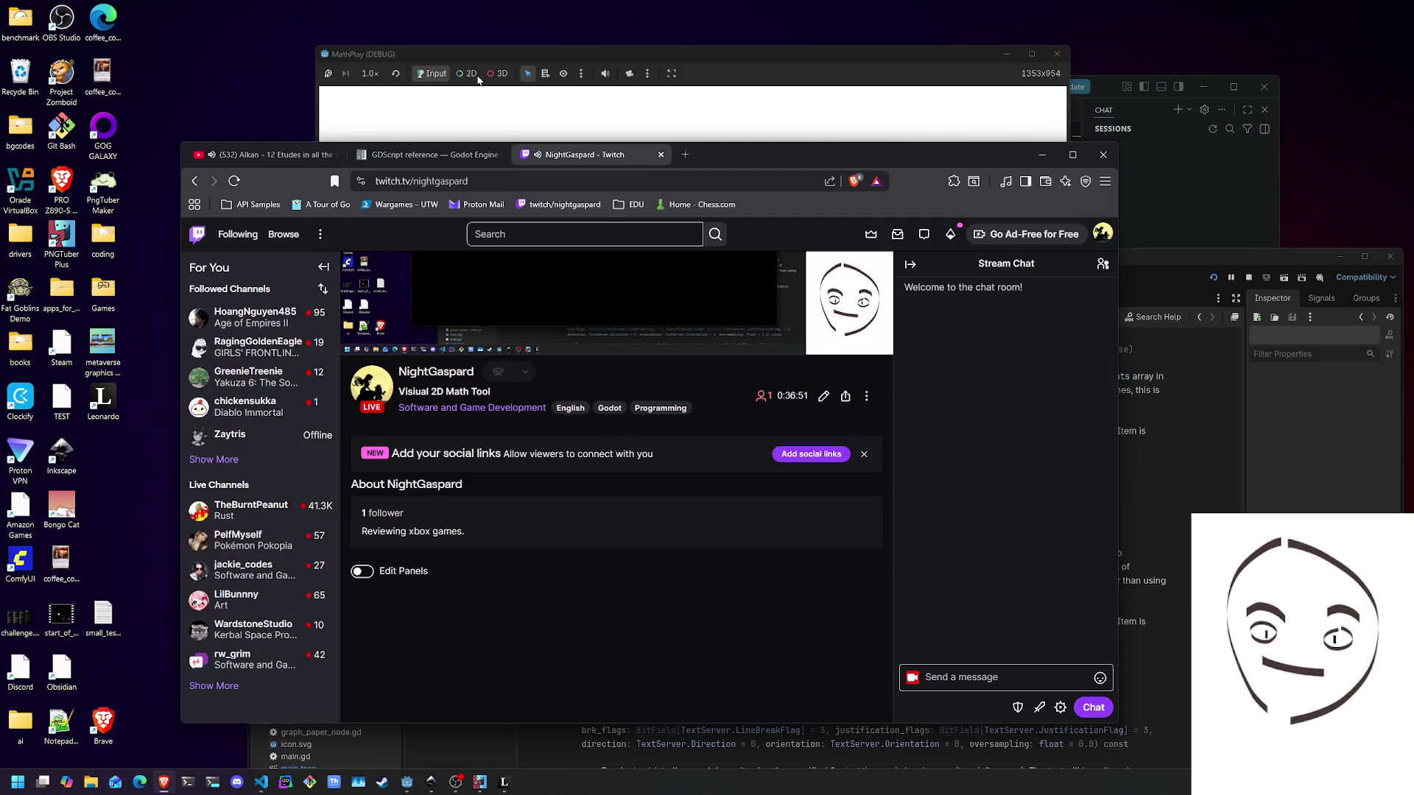
{"action": "scroll", "coordinate": [520, 426], "scroll_direction": "up", "scroll_amount": 3}
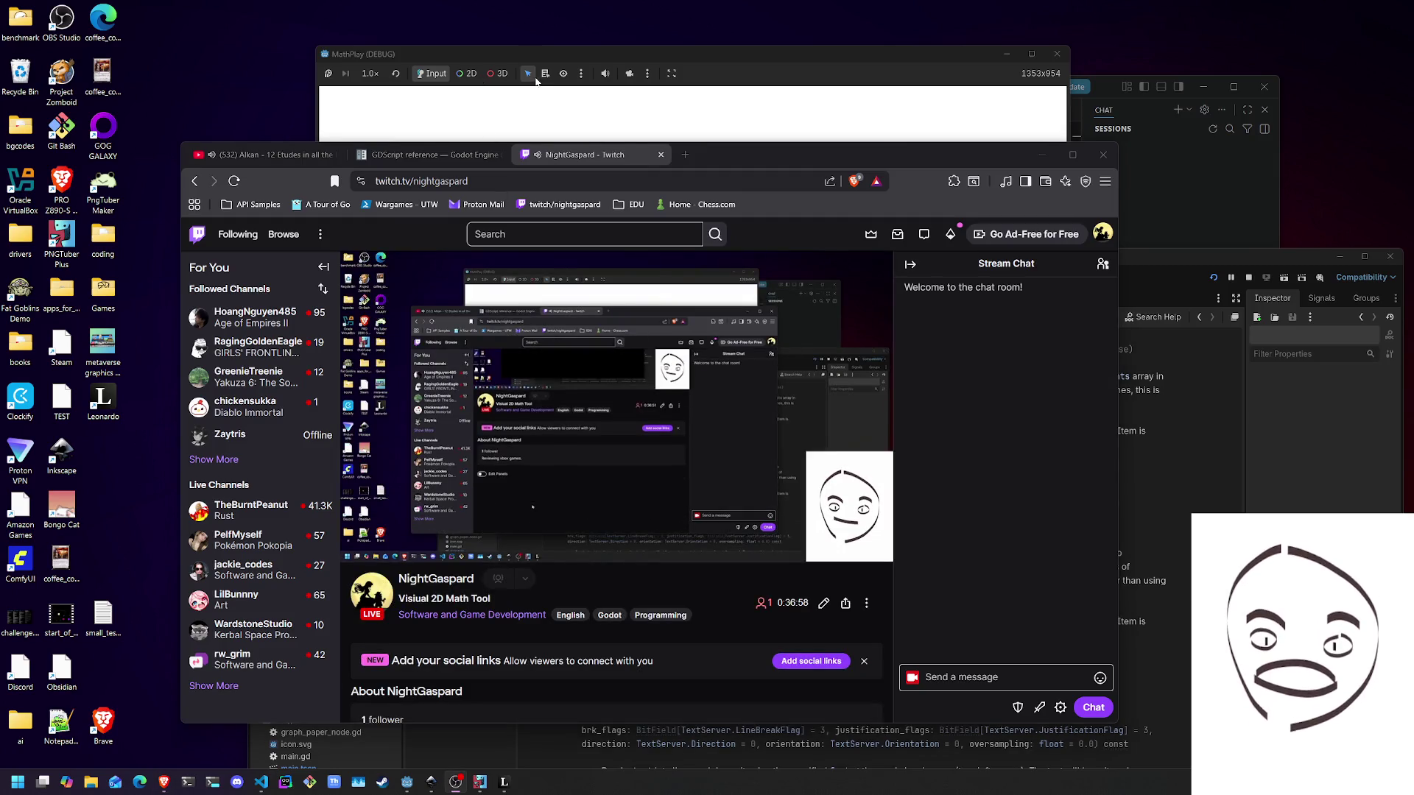
{"action": "left_click", "coordinate": [542, 55]}
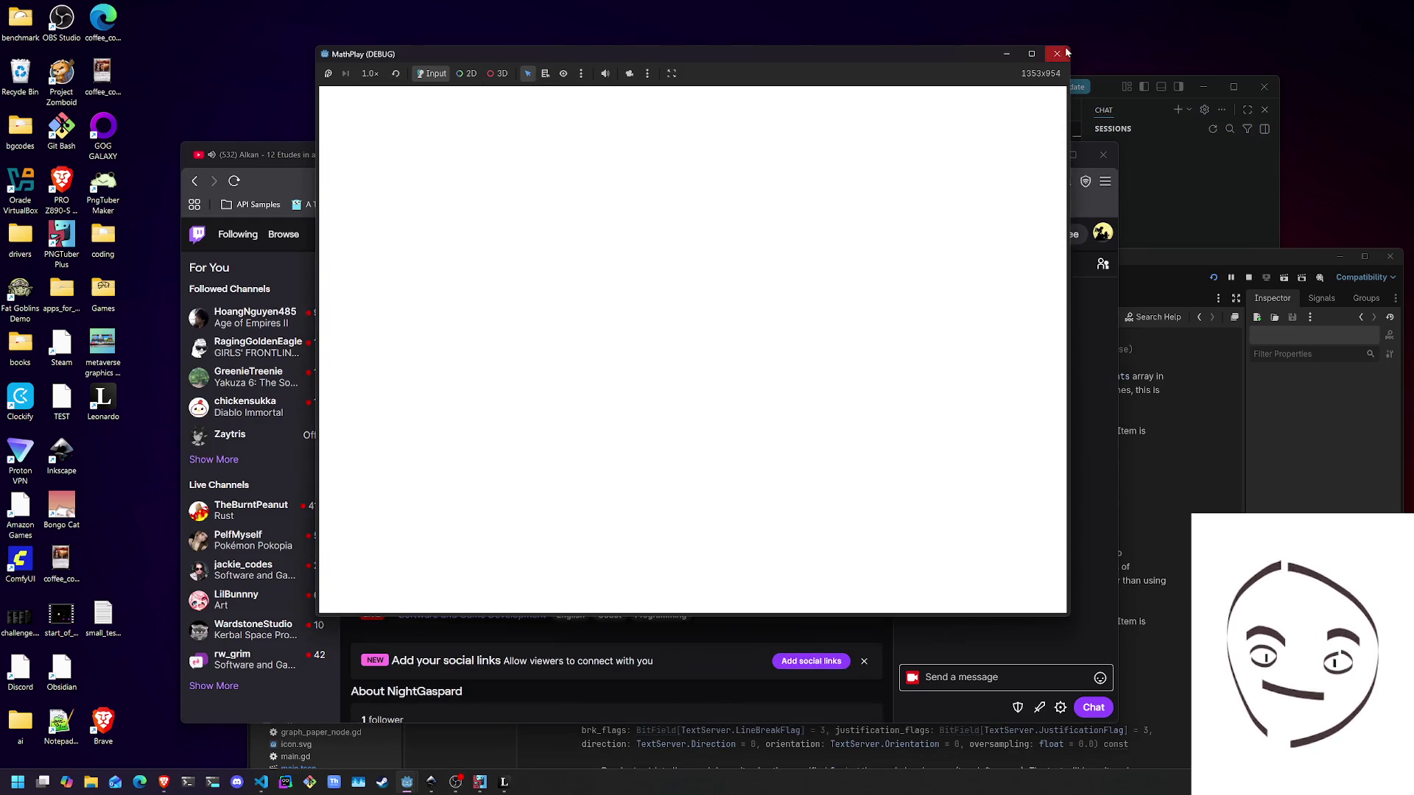
{"action": "left_click", "coordinate": [1056, 53]}
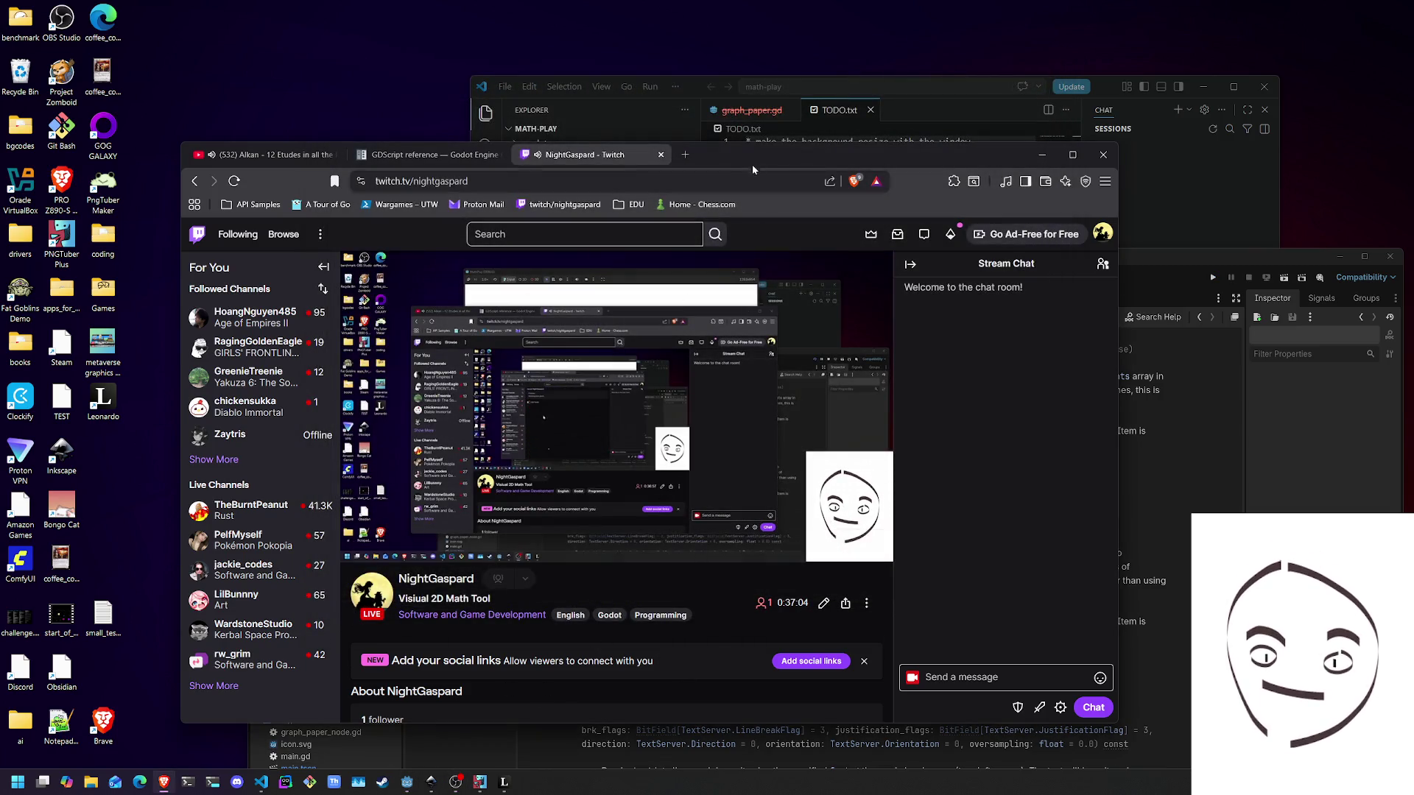
Open graph_paper_node.gd in VS Code and start choosing the Godot executable from the Desktop folder
{"action": "left_click_drag", "start_coordinate": [354, 147], "coordinate": [231, 79]}
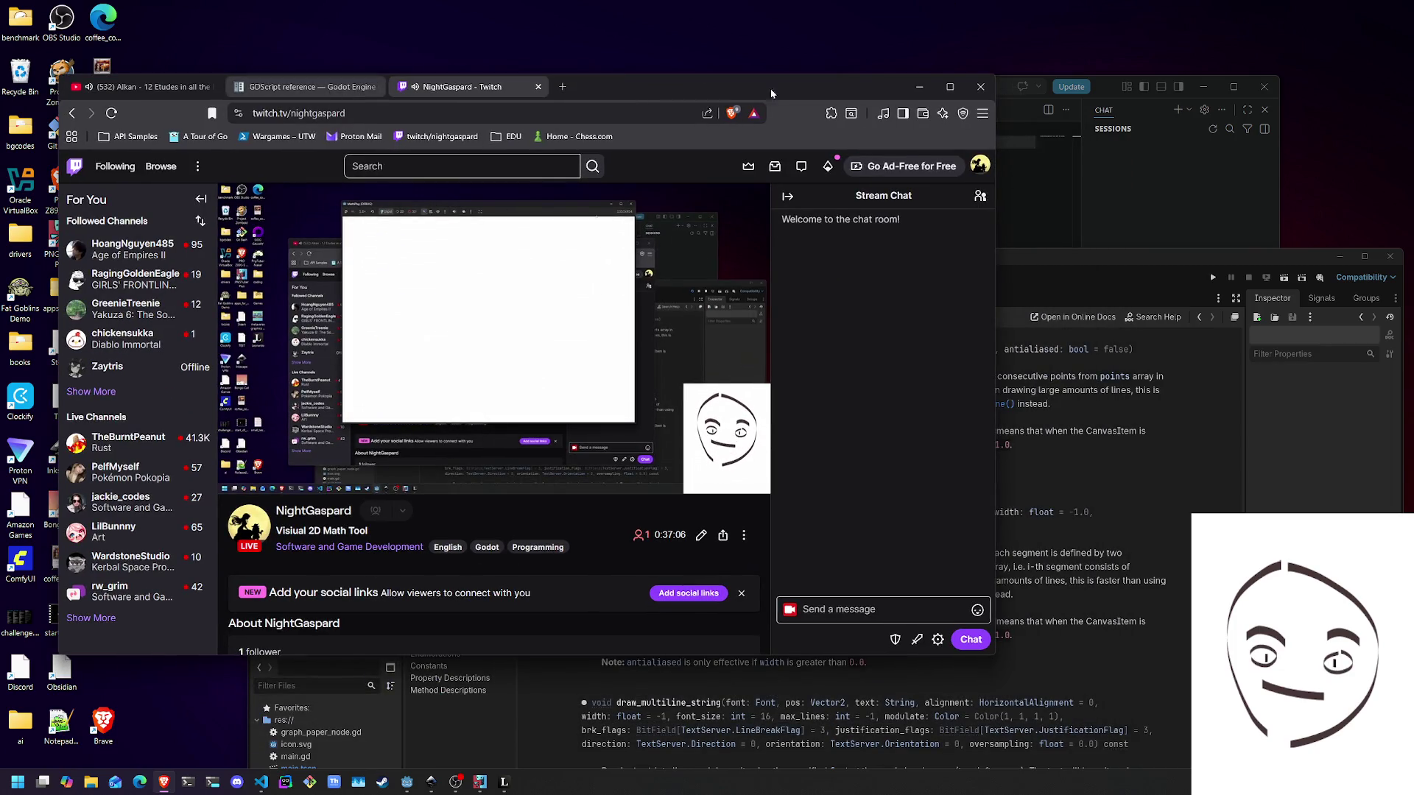
{"action": "key", "text": "alt+Tab"}
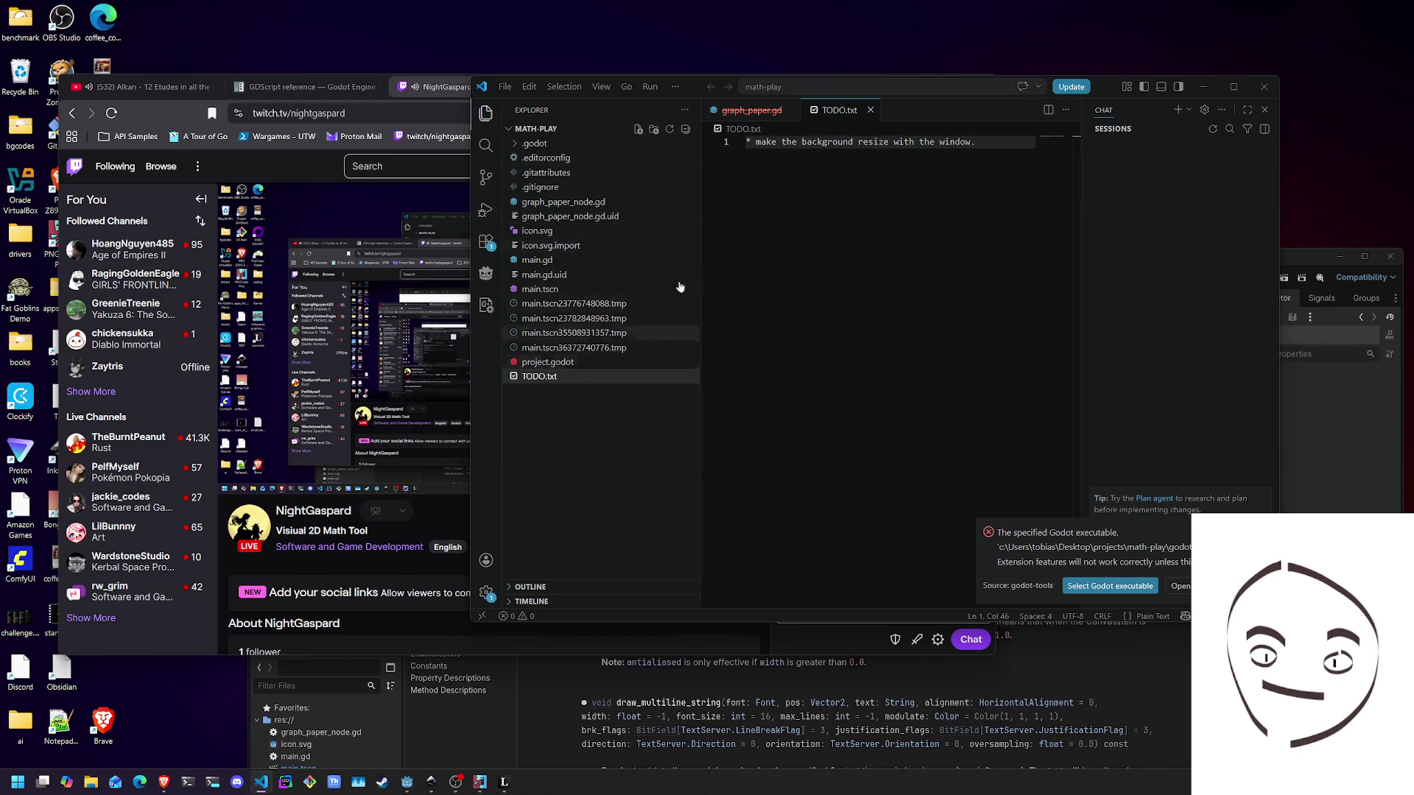
{"action": "left_click", "coordinate": [563, 201]}
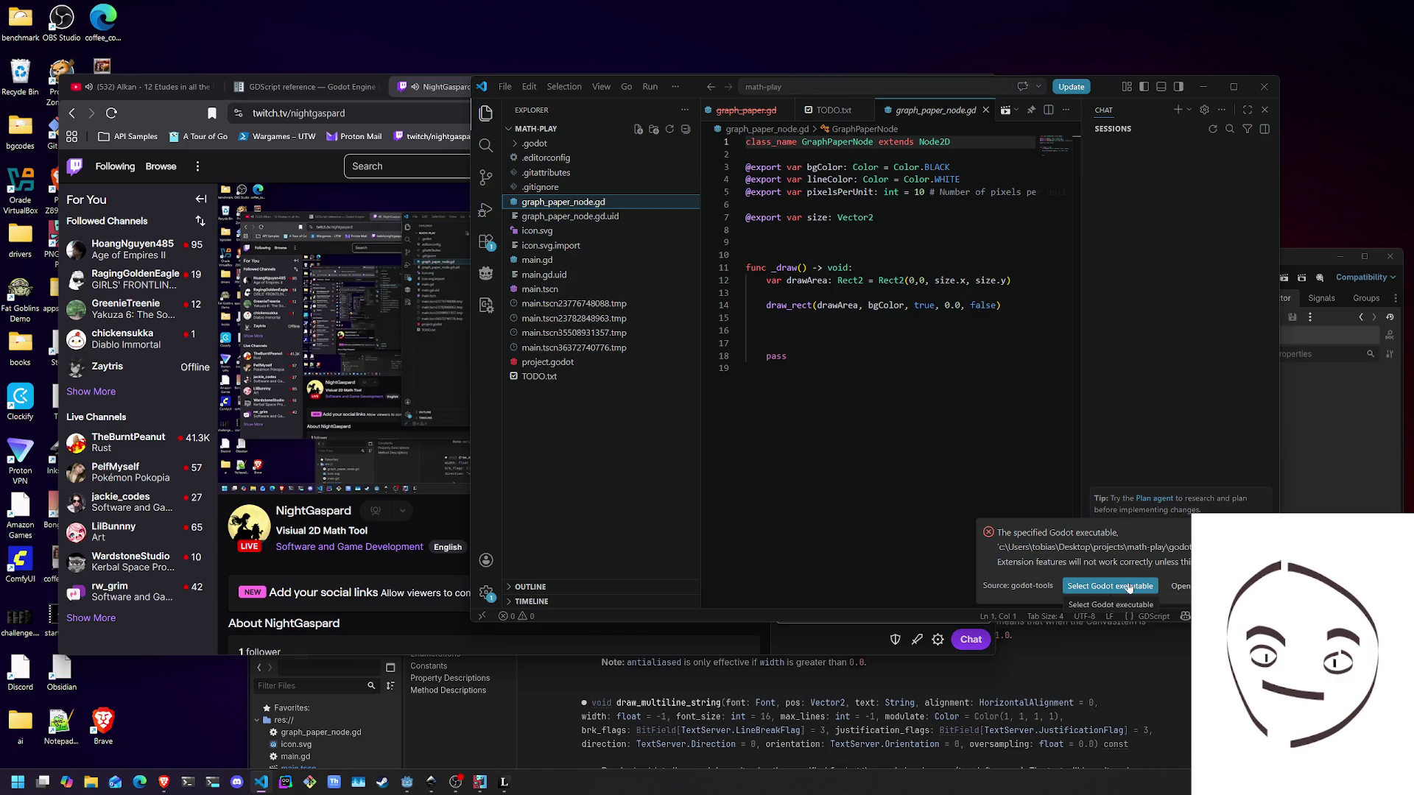
{"action": "left_click", "coordinate": [1127, 587]}
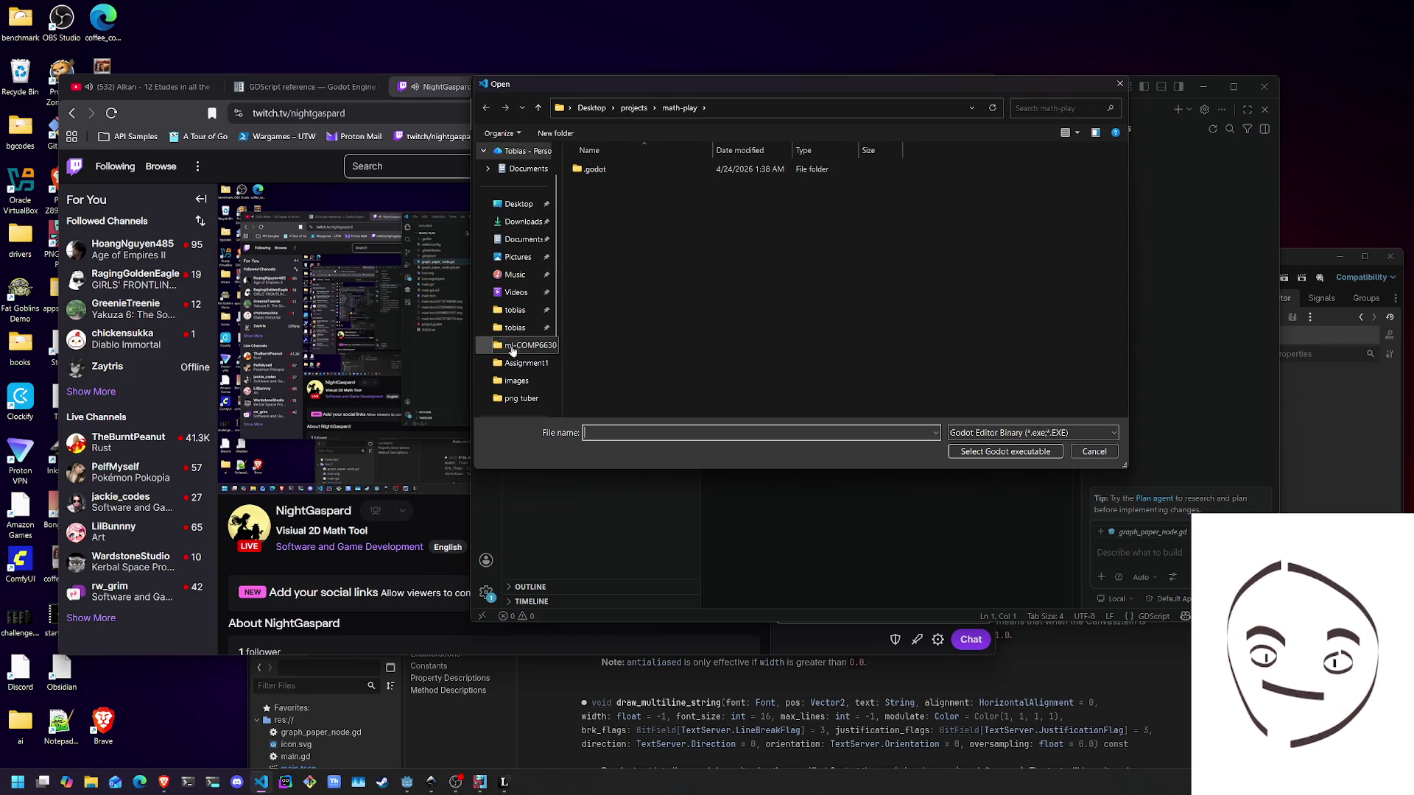
{"action": "left_click", "coordinate": [518, 204]}
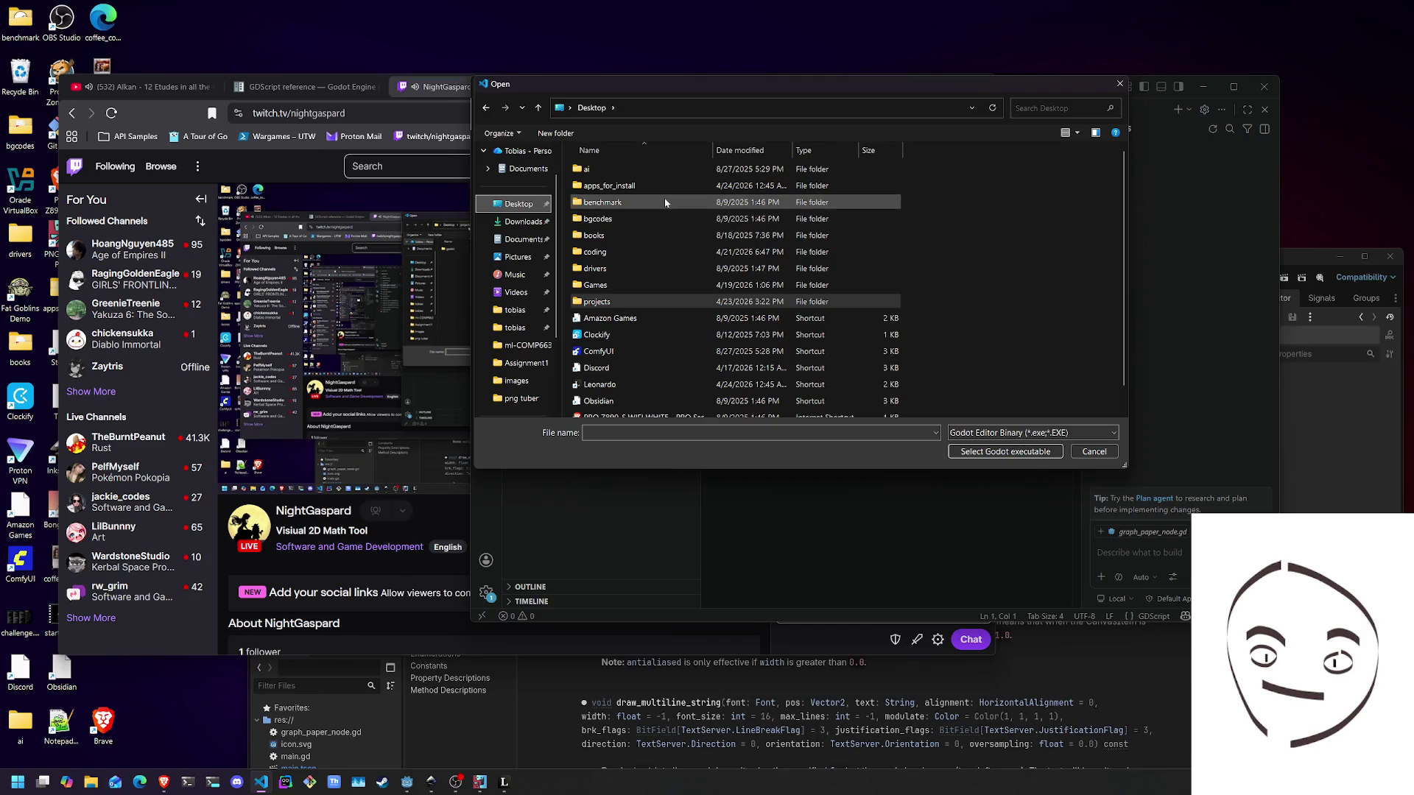